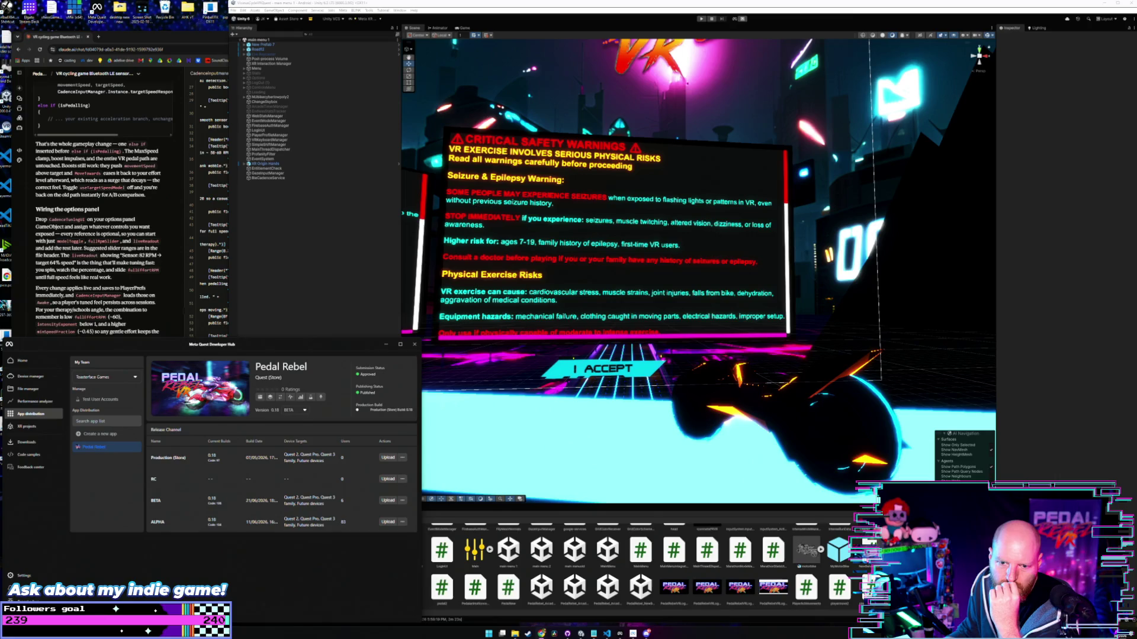
Switch between Unity, the Pedal Rebel release channels and the Claude chat.
click(318, 308)
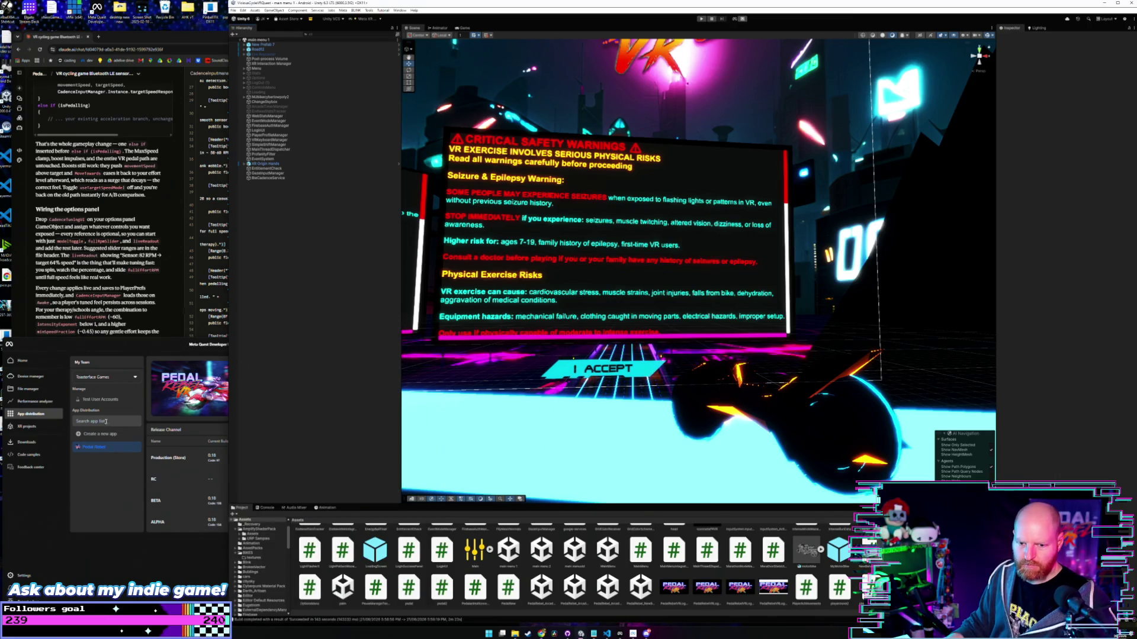
click(220, 502)
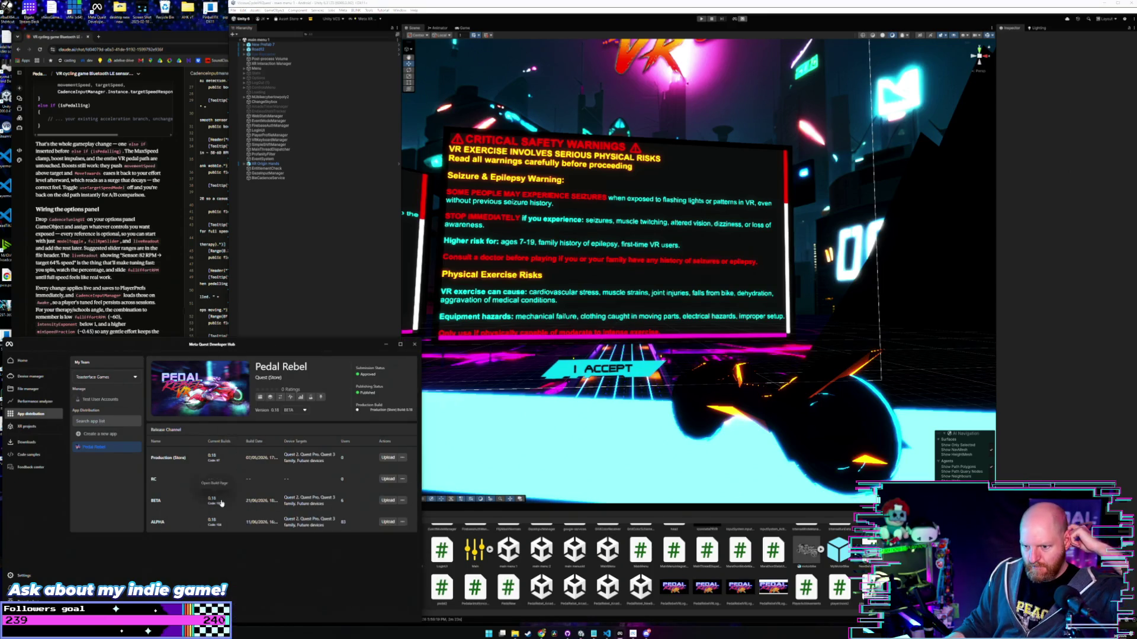
click(309, 311)
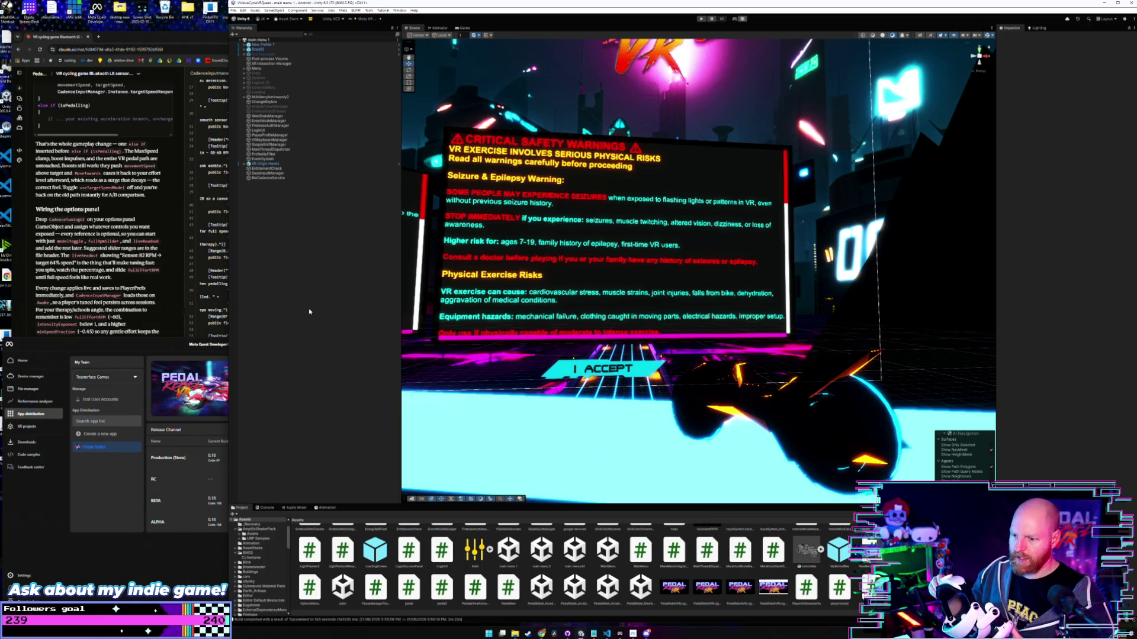
click(153, 38)
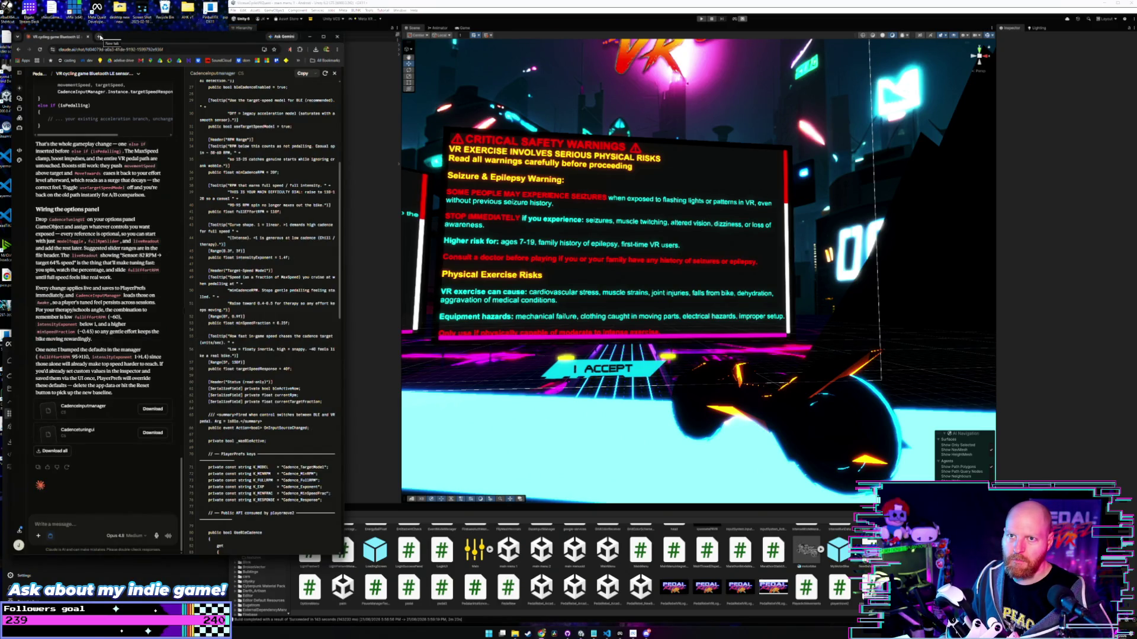
Open the Meta Horizon casting page in a new tab and widen the browser across the screen.
click(99, 38)
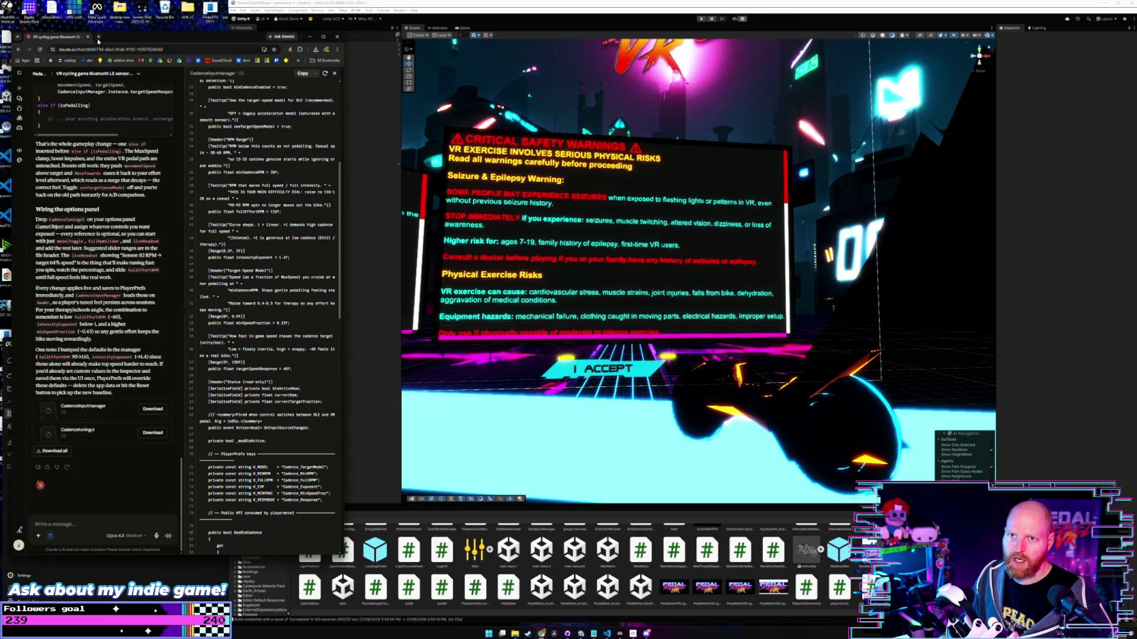
click(63, 61)
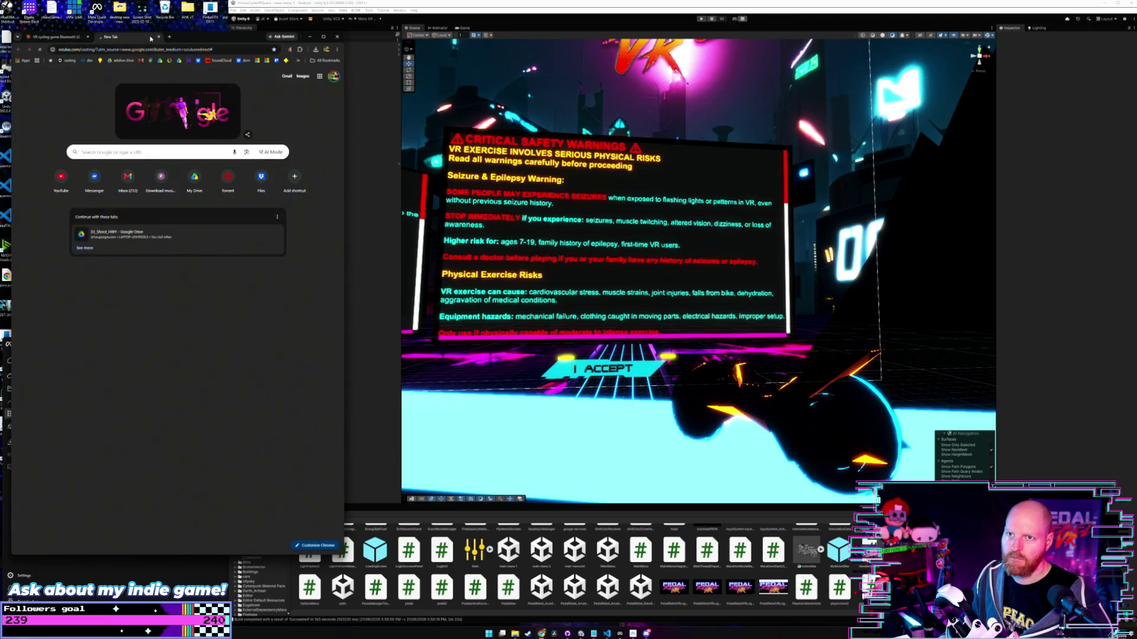
drag(343, 210, 806, 249)
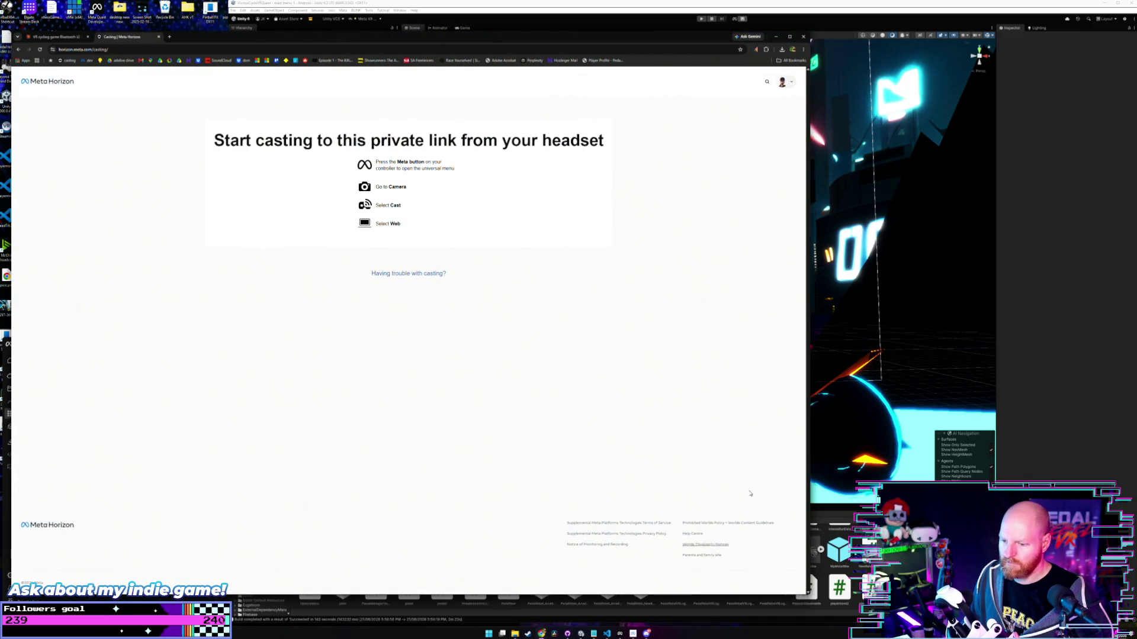
drag(810, 368, 822, 370)
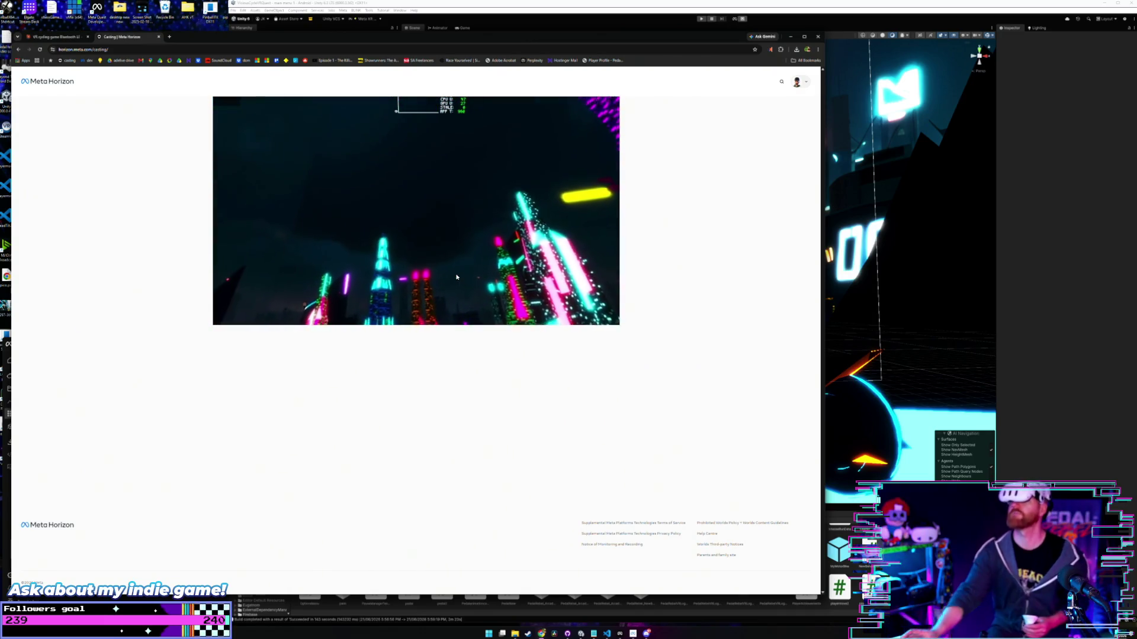
Show the cast headset view full screen and close the Pedal Rebel store page.
click(607, 319)
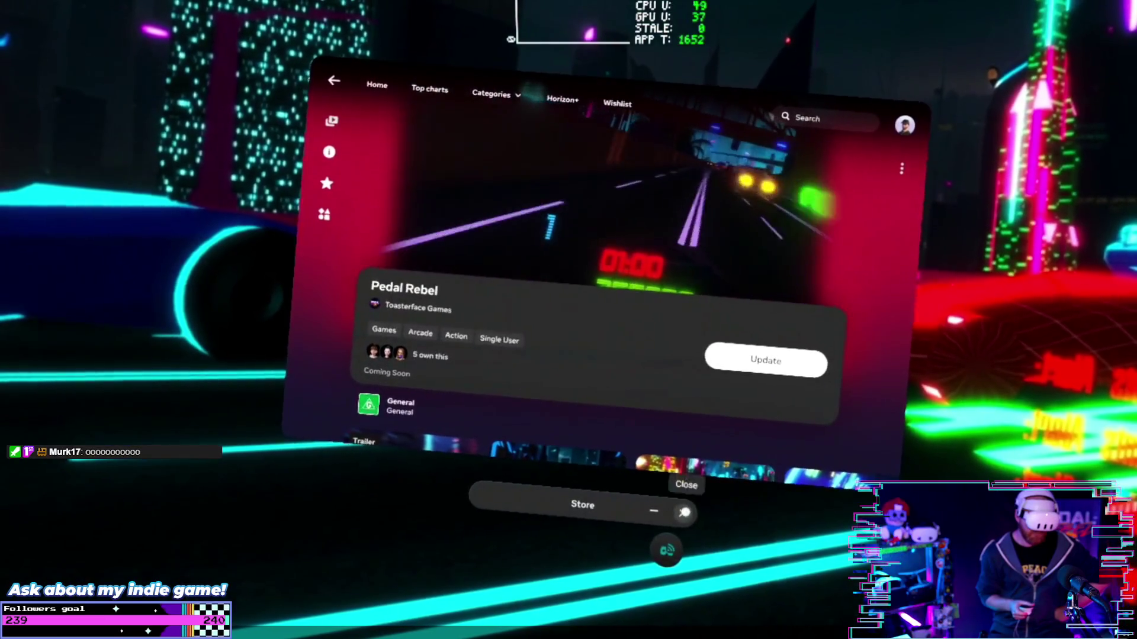
click(681, 512)
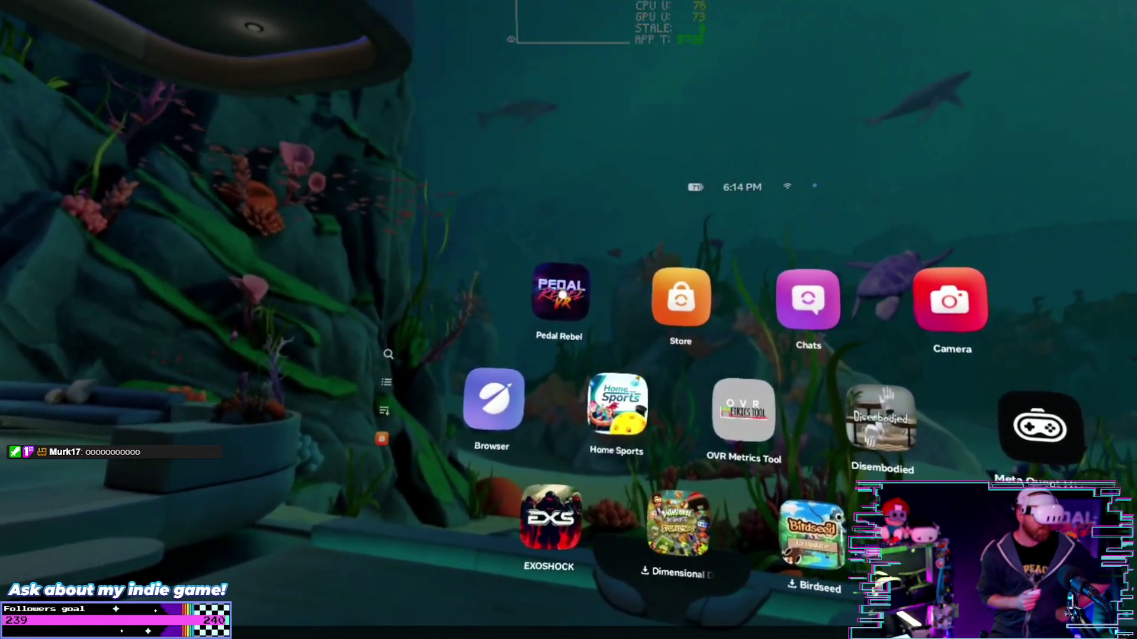
View Pedal Rebel's store details from its app actions, then close them.
click(562, 287)
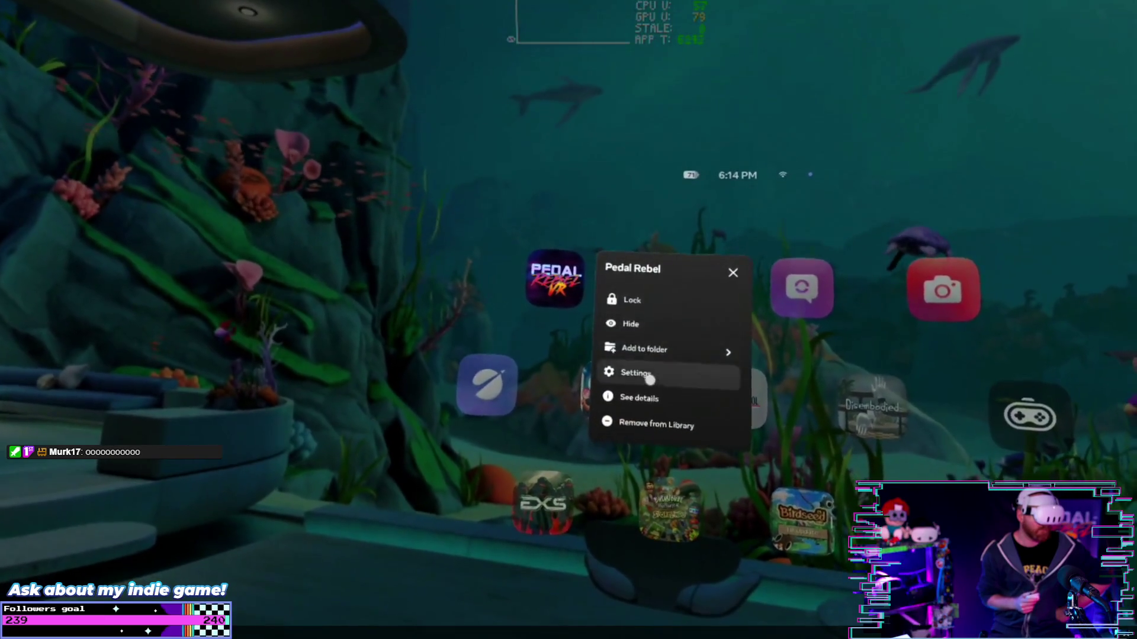
click(645, 402)
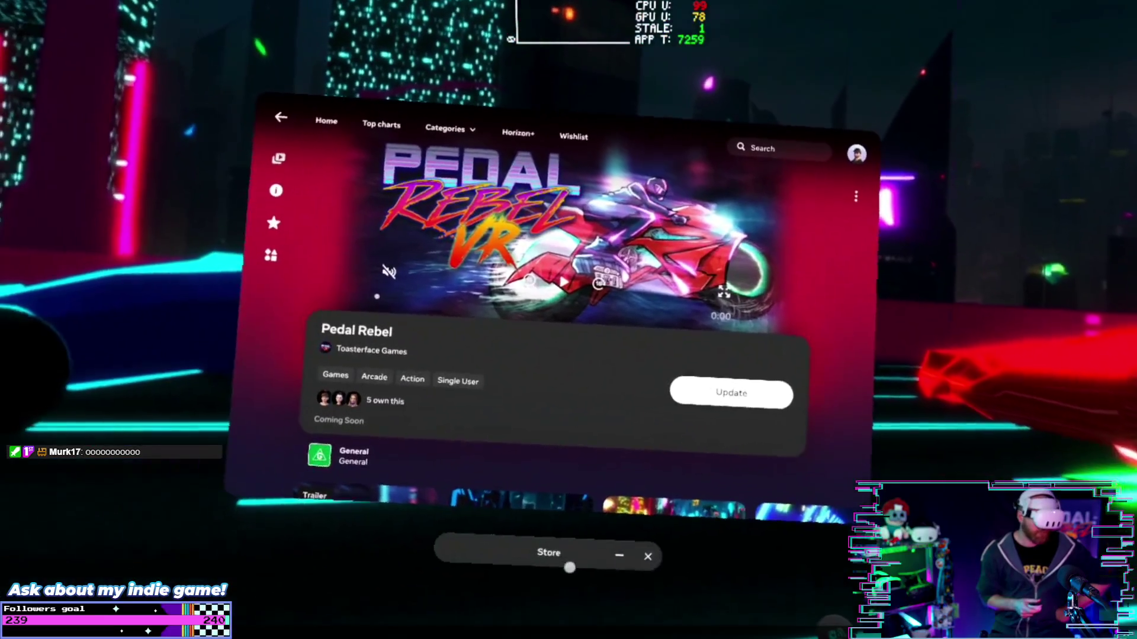
click(637, 553)
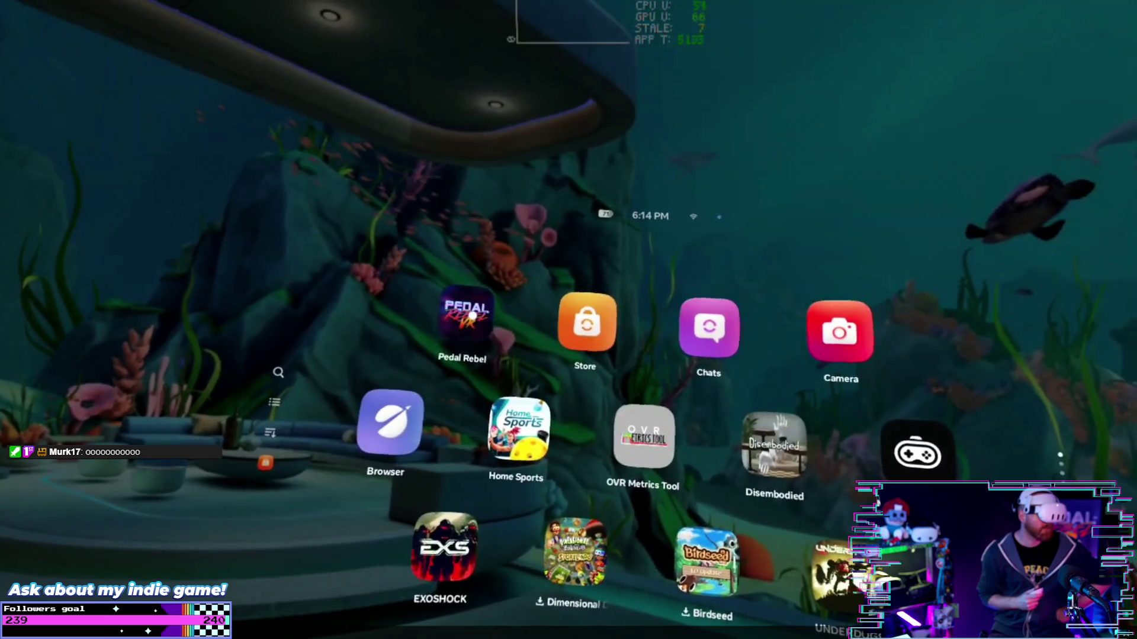
Check Pedal Rebel's app settings for version 0.18, close them, and launch the game.
right_click(485, 326)
click(481, 323)
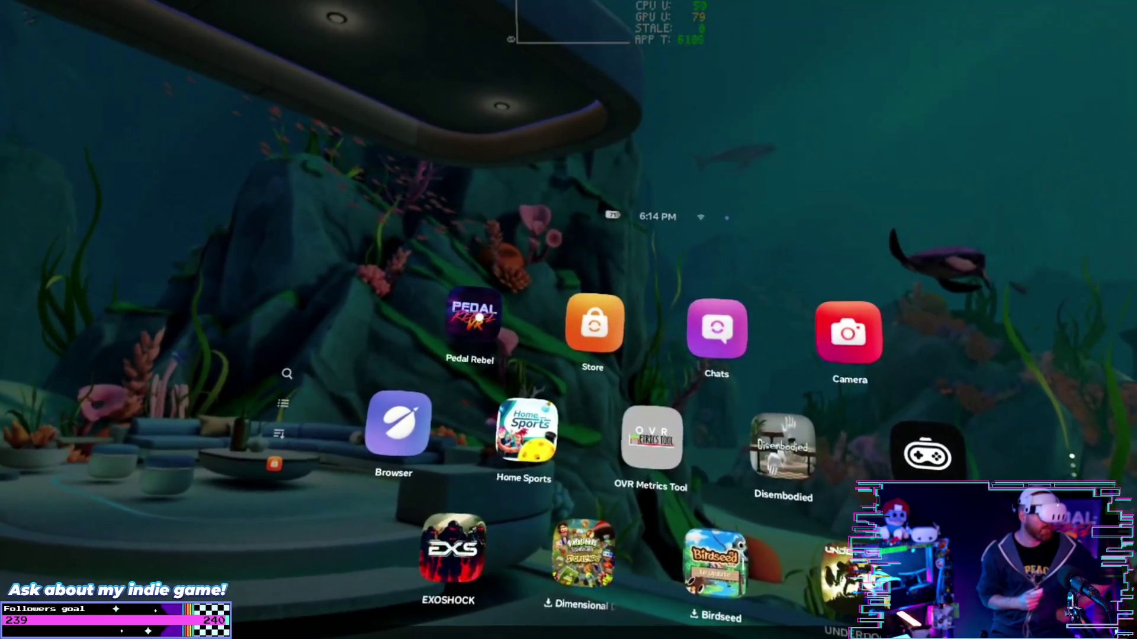
right_click(481, 323)
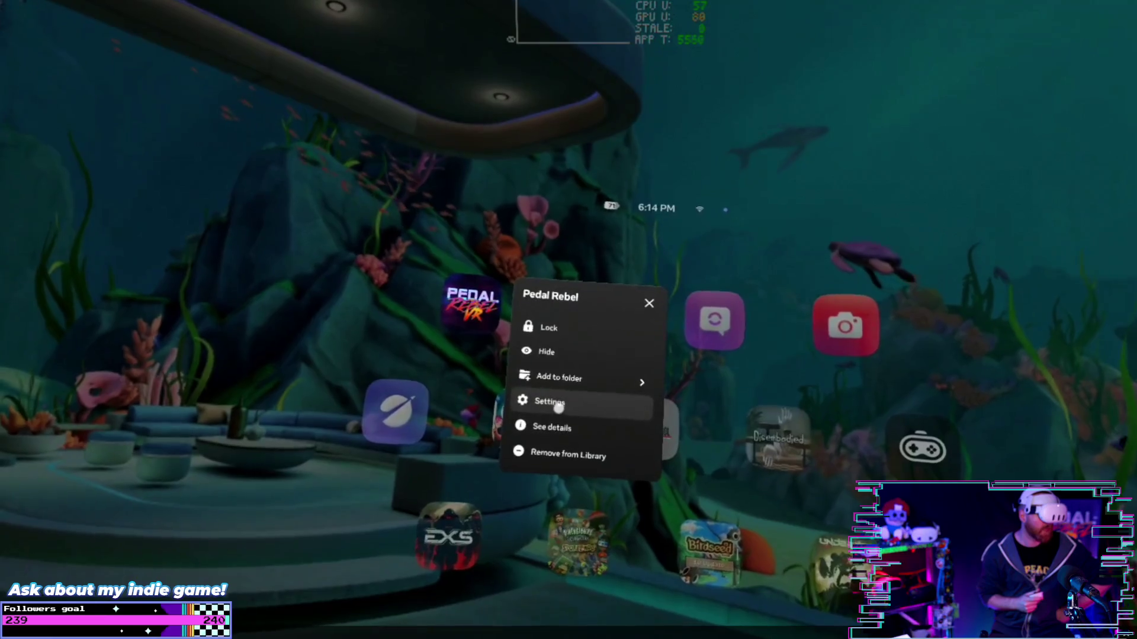
click(572, 414)
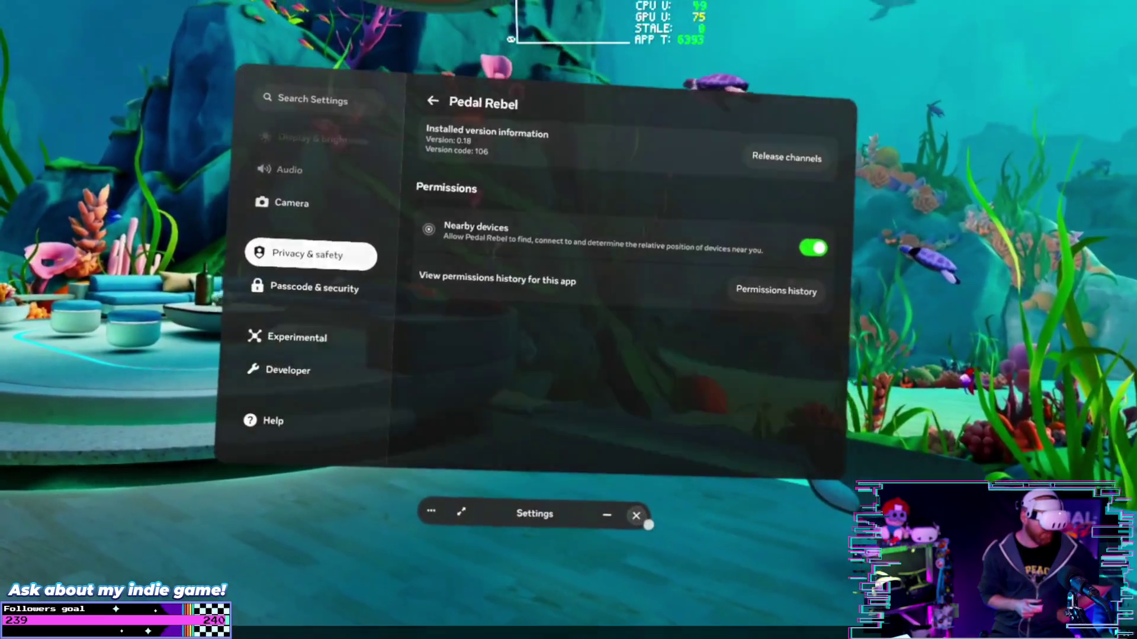
click(599, 501)
click(502, 364)
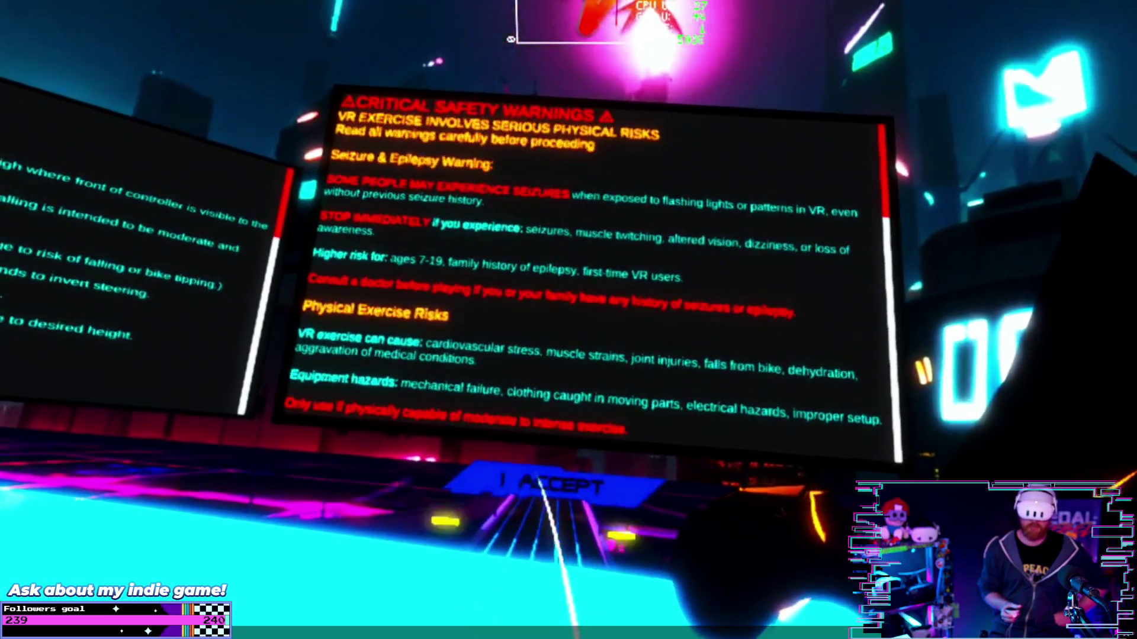
Accept the safety warning, open PLAY and Options, then relaunch Pedal Rebel from the library.
click(462, 482)
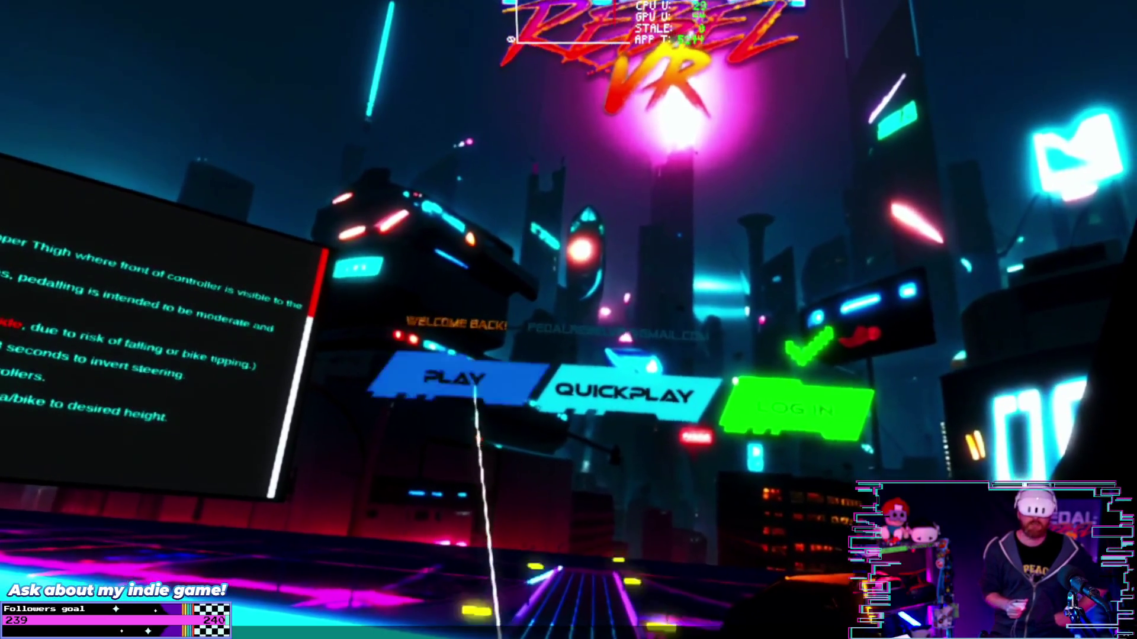
click(453, 373)
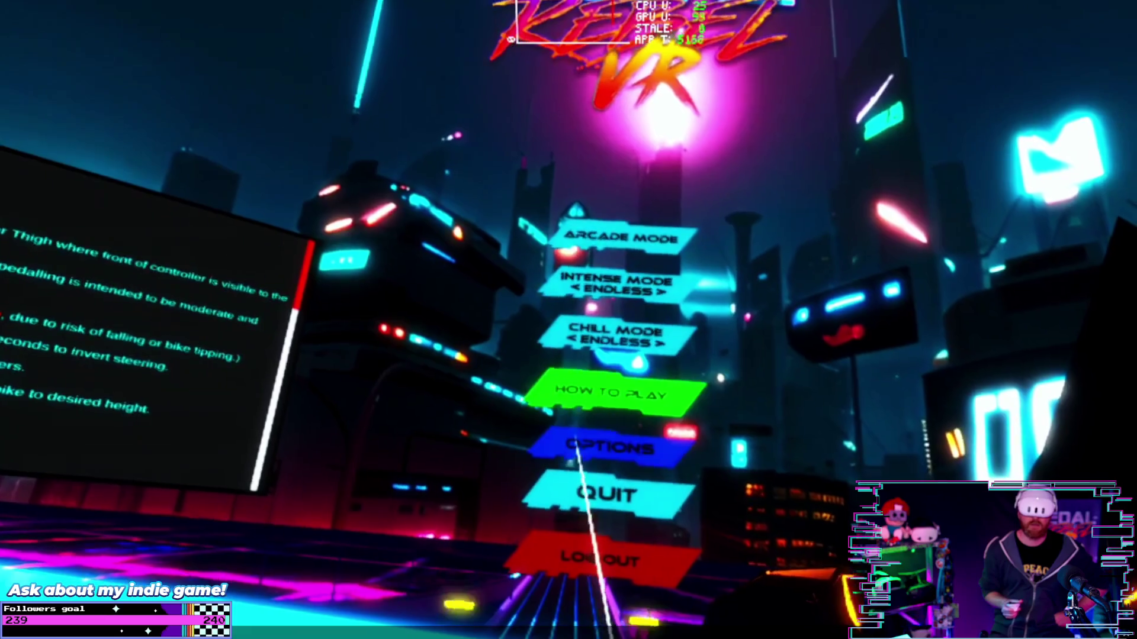
click(592, 447)
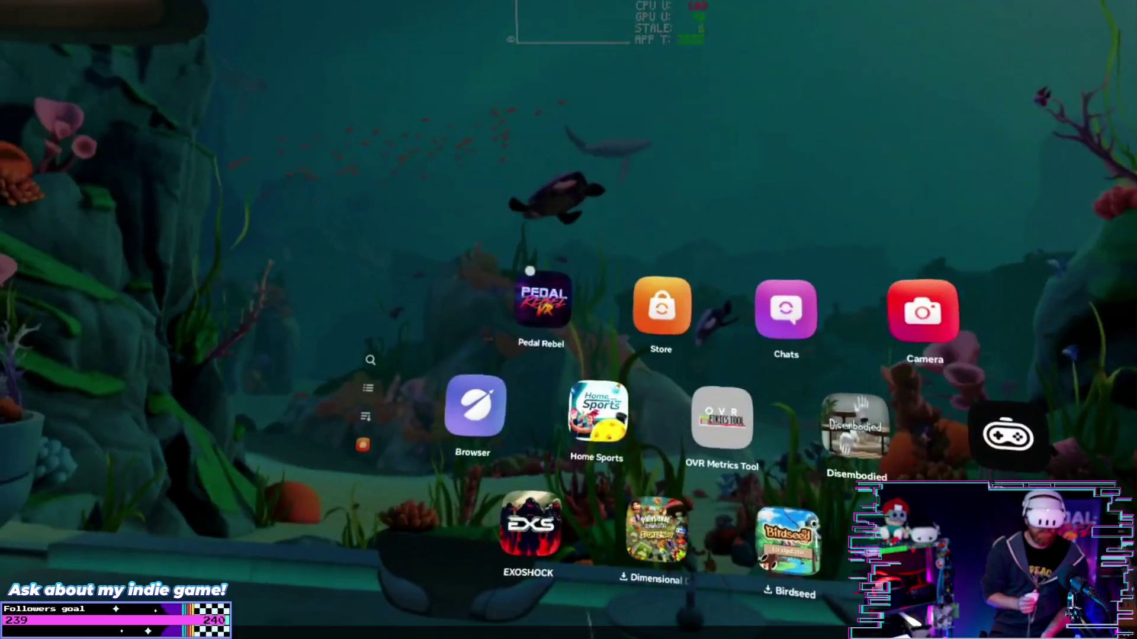
click(539, 322)
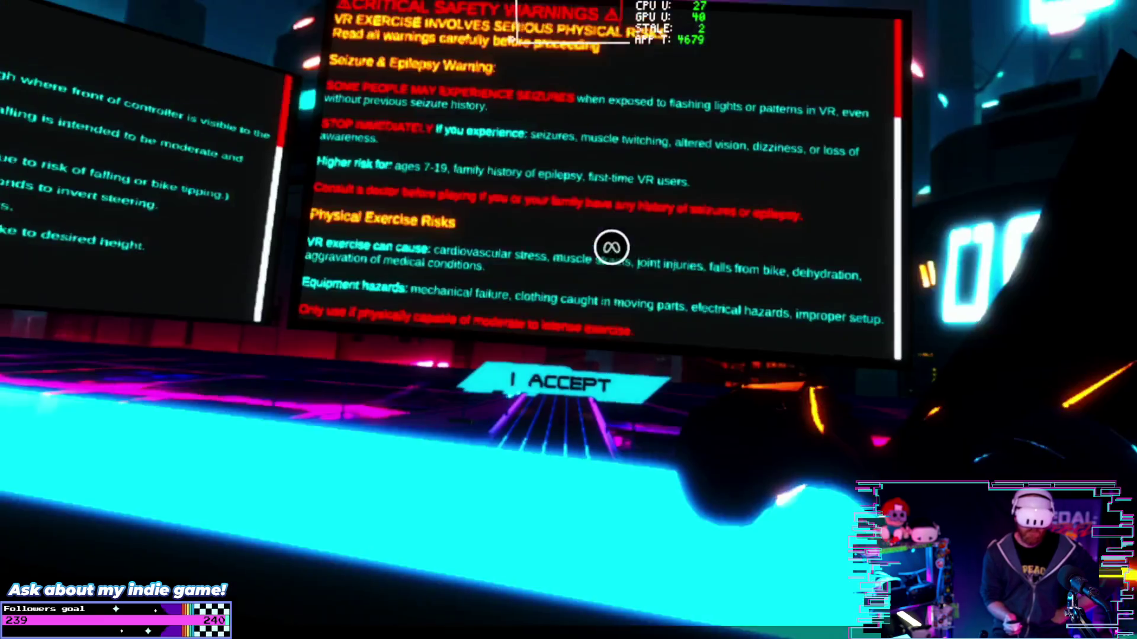
Accept Pedal Rebel's safety warnings, choose PLAY, and open the volume and sensor Options.
click(568, 384)
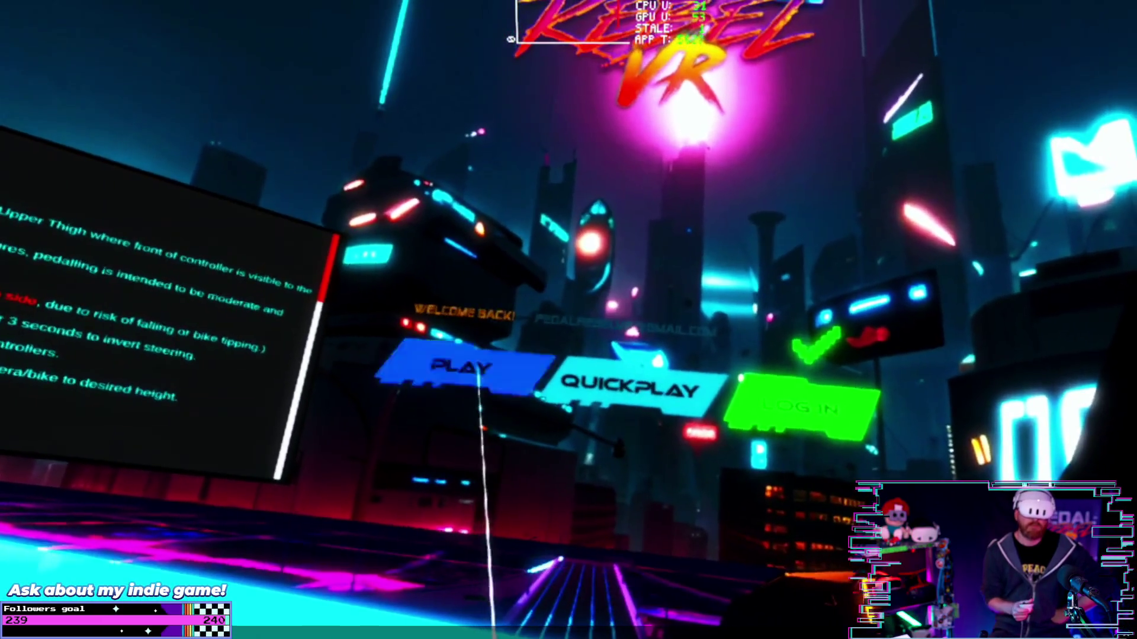
click(478, 370)
click(601, 456)
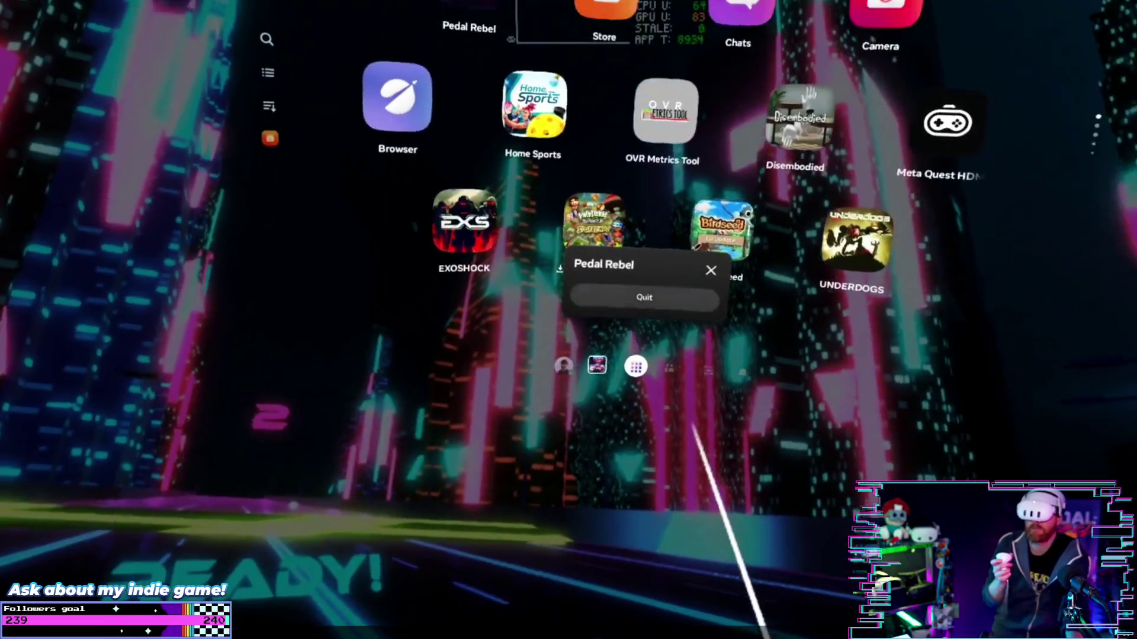
Quit Pedal Rebel from the Quest universal menu popup.
click(751, 253)
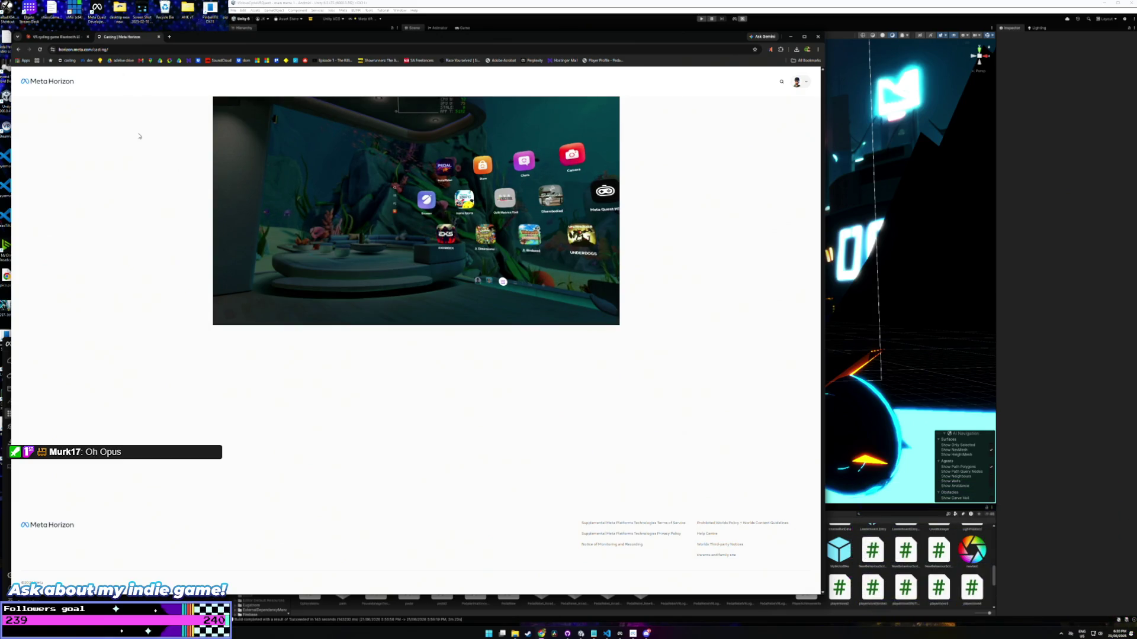
Close the casting tab, narrow the browser to reveal Unity, and bring up the code editor.
key(ctrl+w)
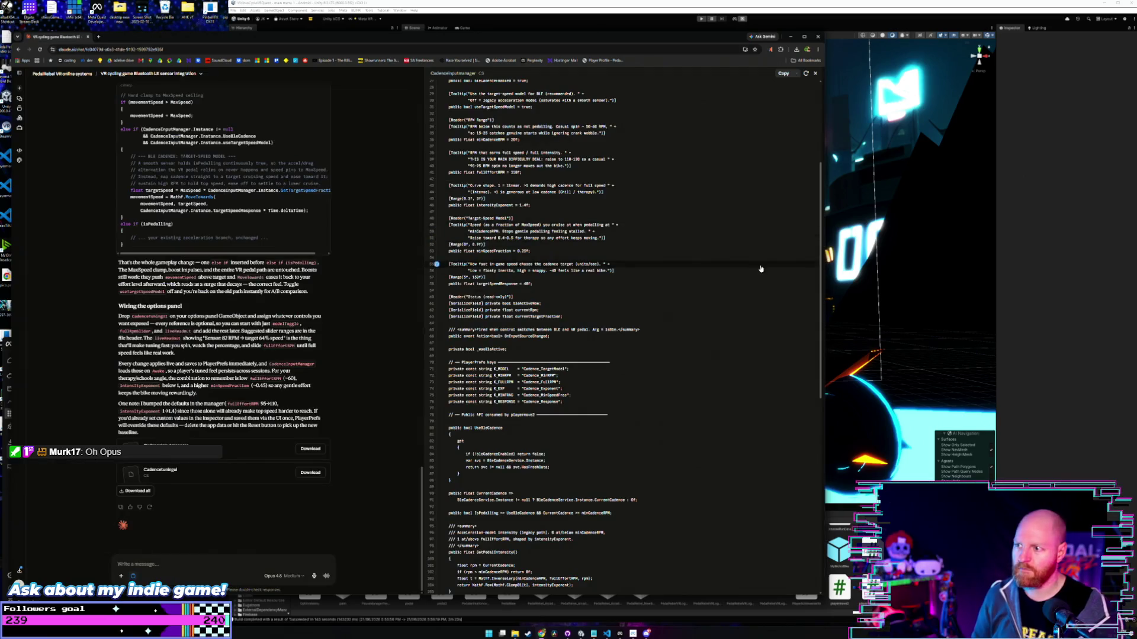
drag(825, 265, 401, 266)
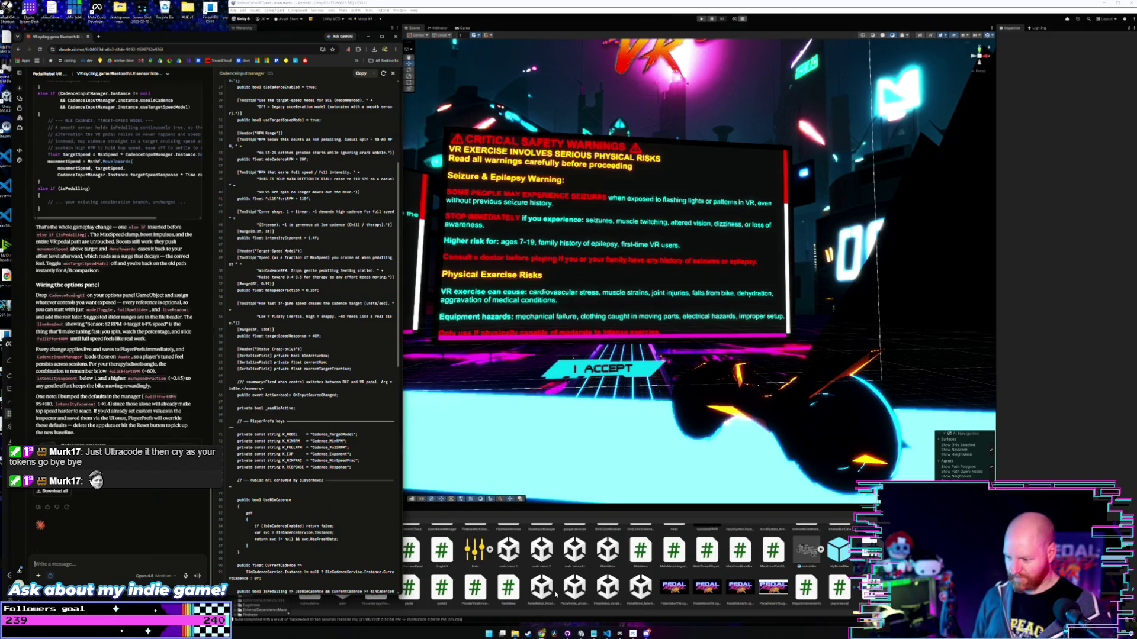
click(610, 633)
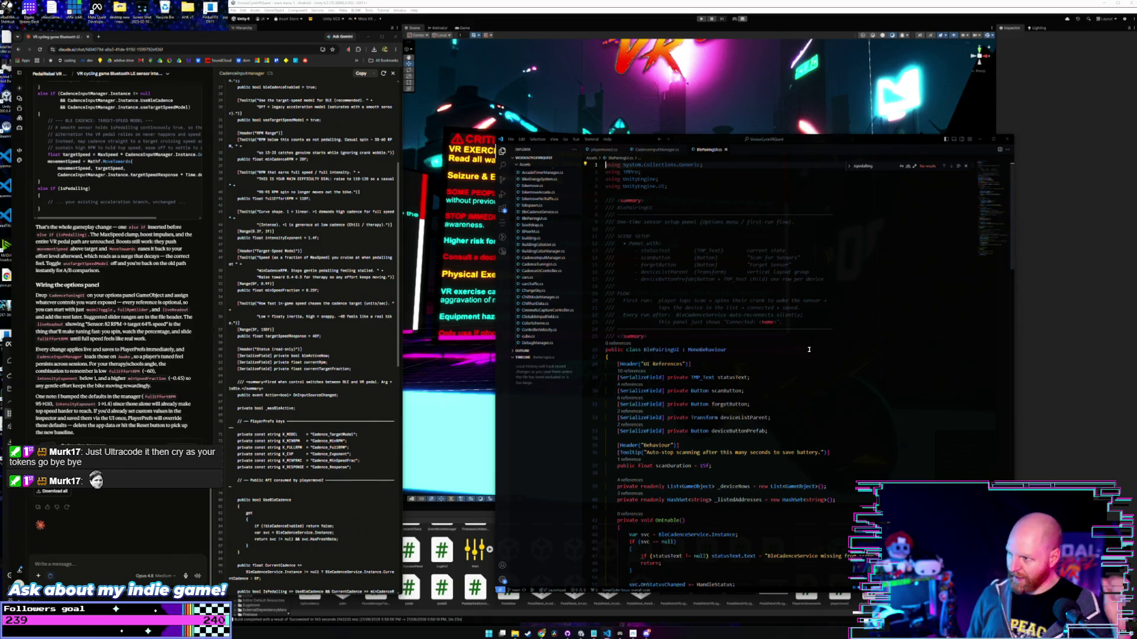
Comment out lines 1408–1421, the target-speed cadence branch in playermove2.cs, and save.
click(601, 151)
scroll(708, 265, down, 1)
scroll(776, 302, up, 2)
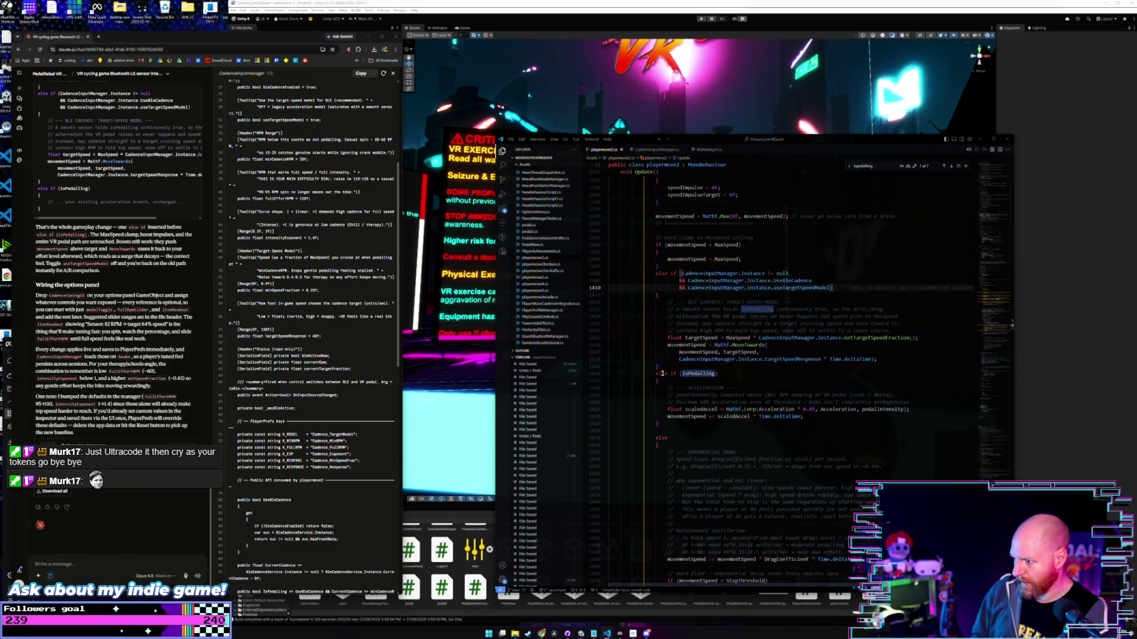
drag(662, 369, 599, 278)
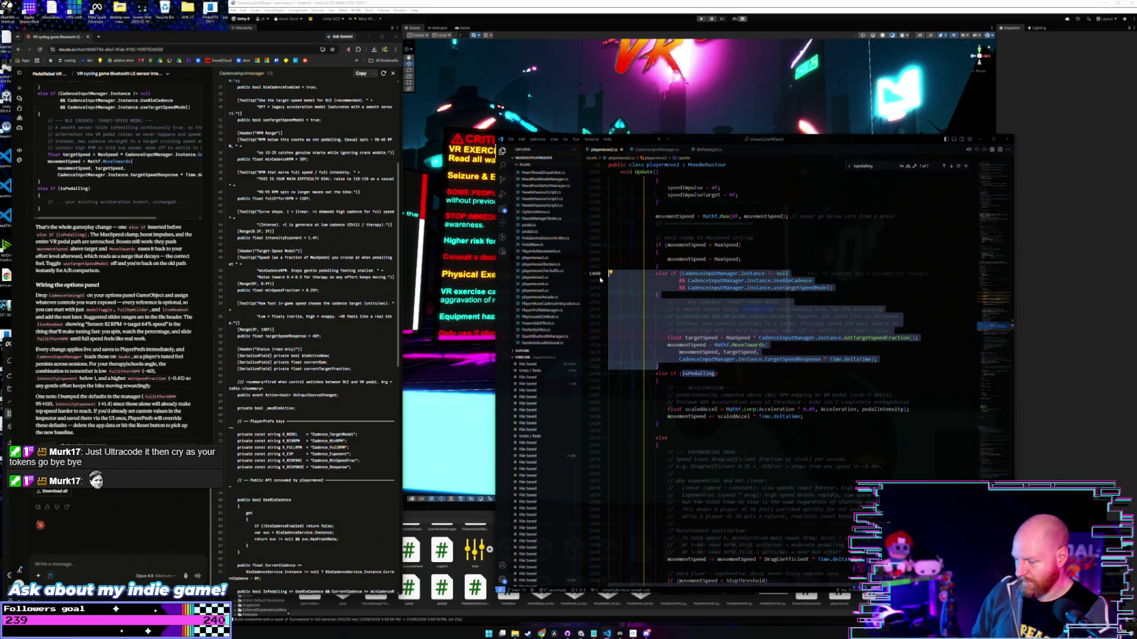
key(ctrl+slash)
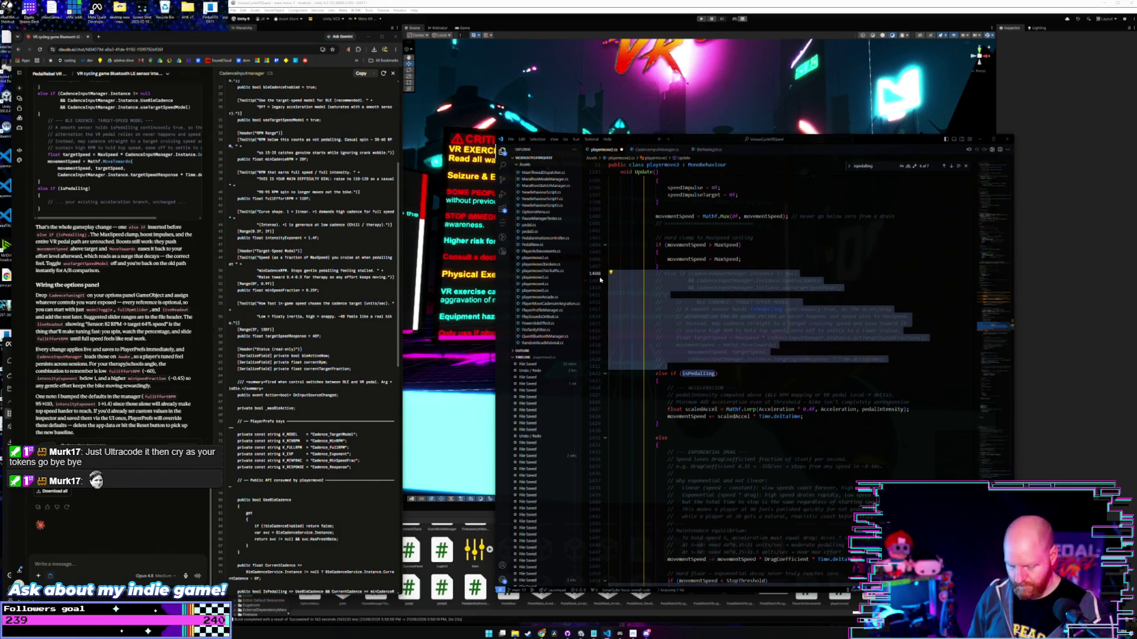
key(ctrl+s)
click(846, 289)
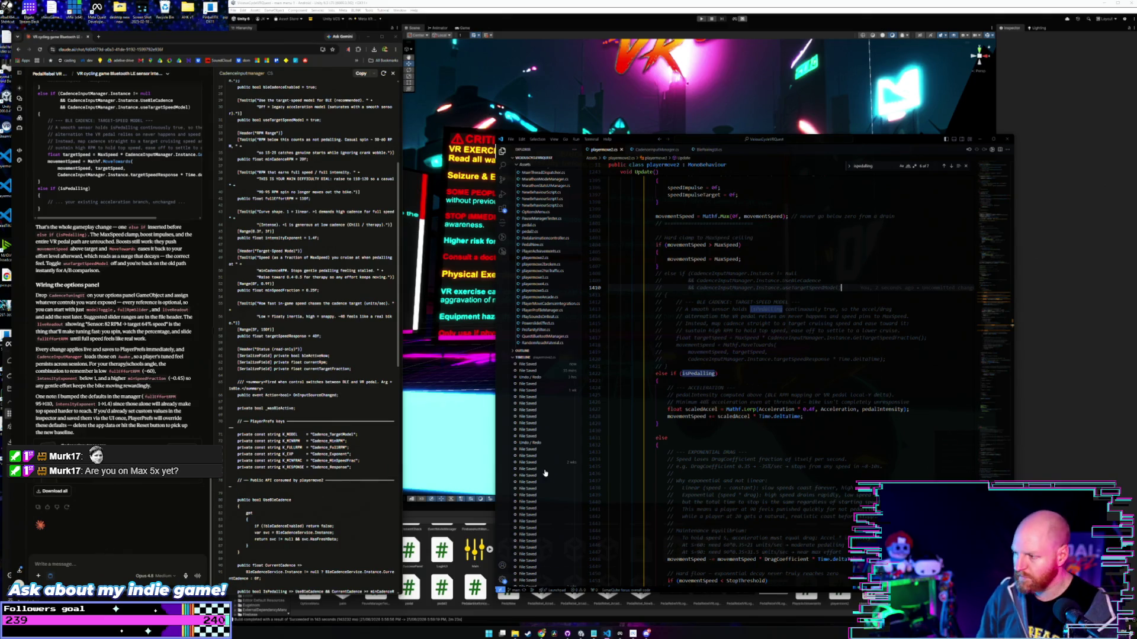
Review the commented useTargetSpeedModel condition and the else if (isPedalling) branch below it.
scroll(849, 290, up, 4)
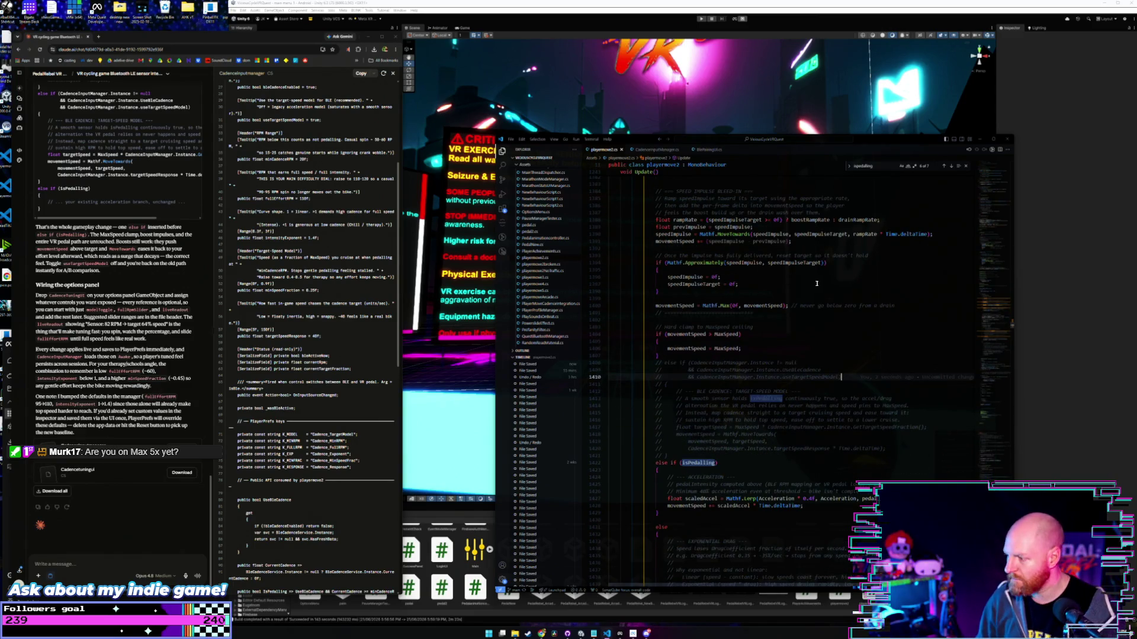
scroll(847, 372, down, 1)
click(839, 339)
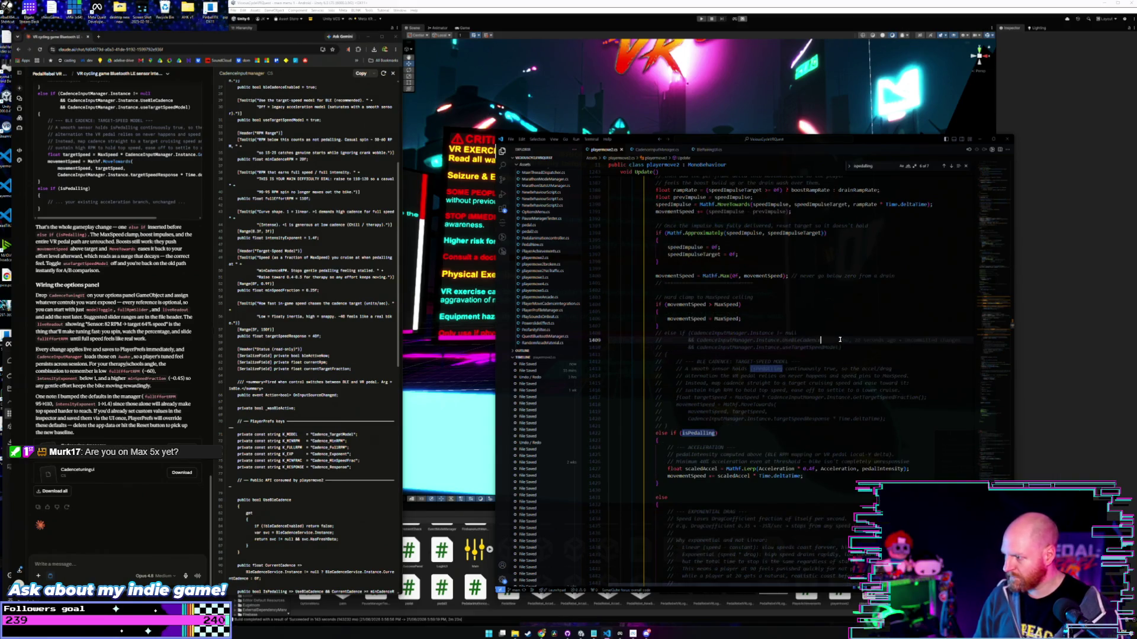
click(747, 433)
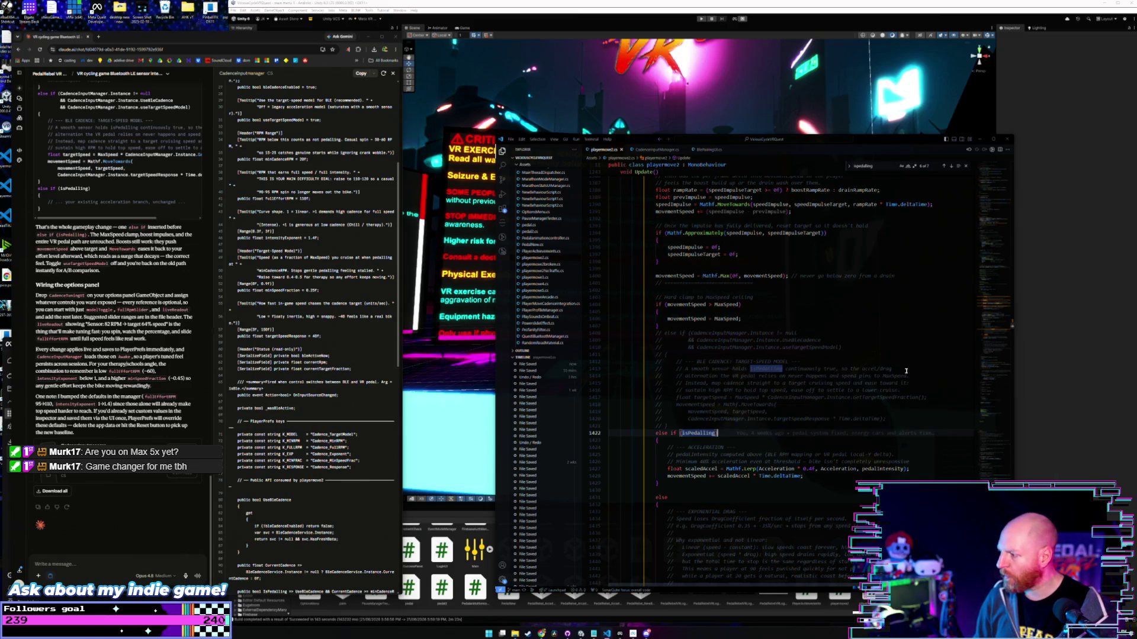
key(shift+F3)
click(853, 348)
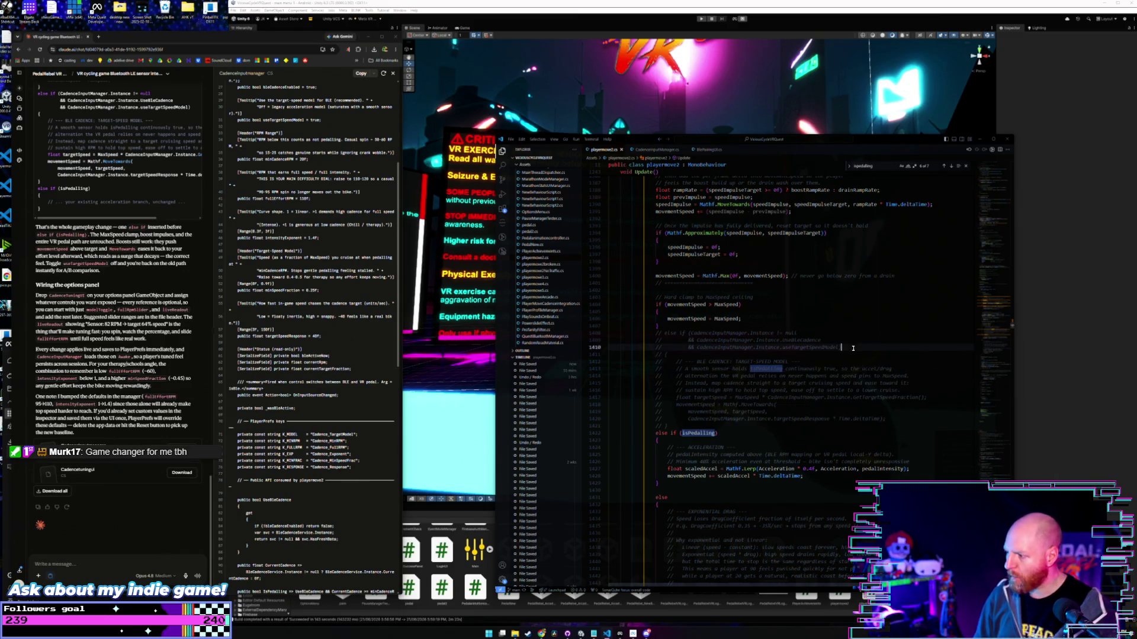
scroll(769, 373, down, 1)
click(738, 405)
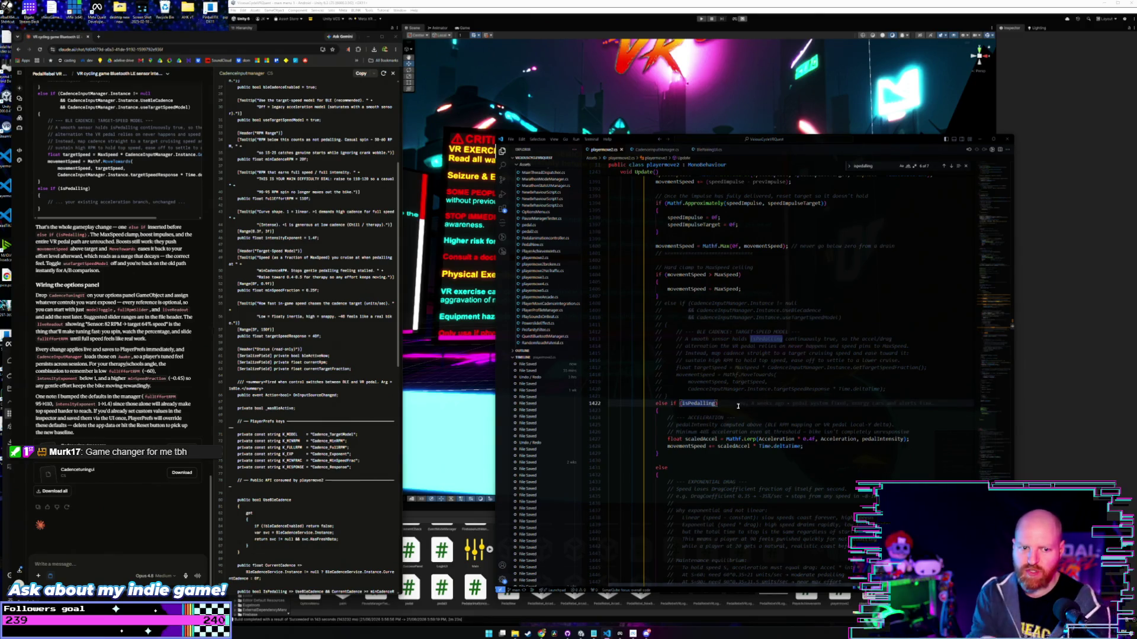
scroll(816, 379, down, 1)
click(813, 416)
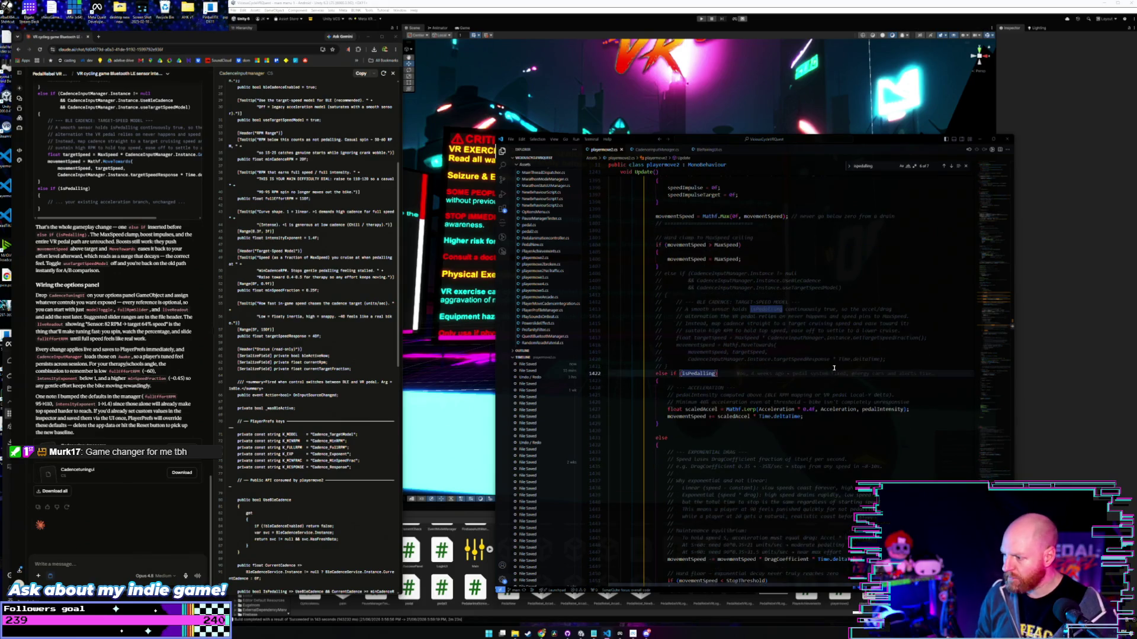
click(742, 375)
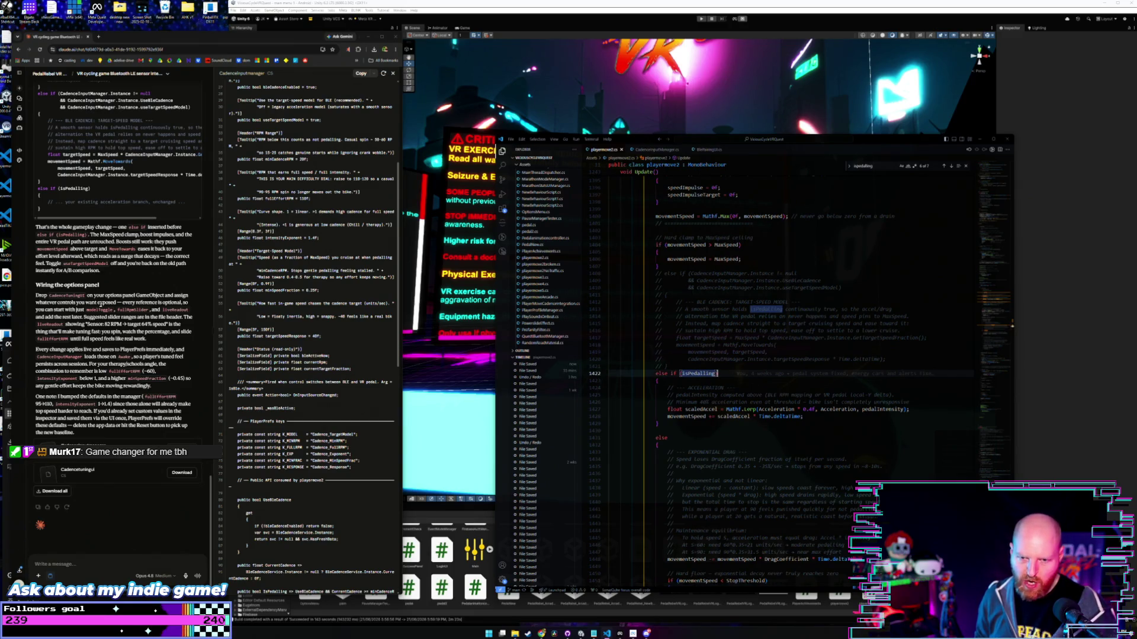
Move the Claude chat window to the top-left beside VS Code and make it taller.
drag(54, 37, 55, 598)
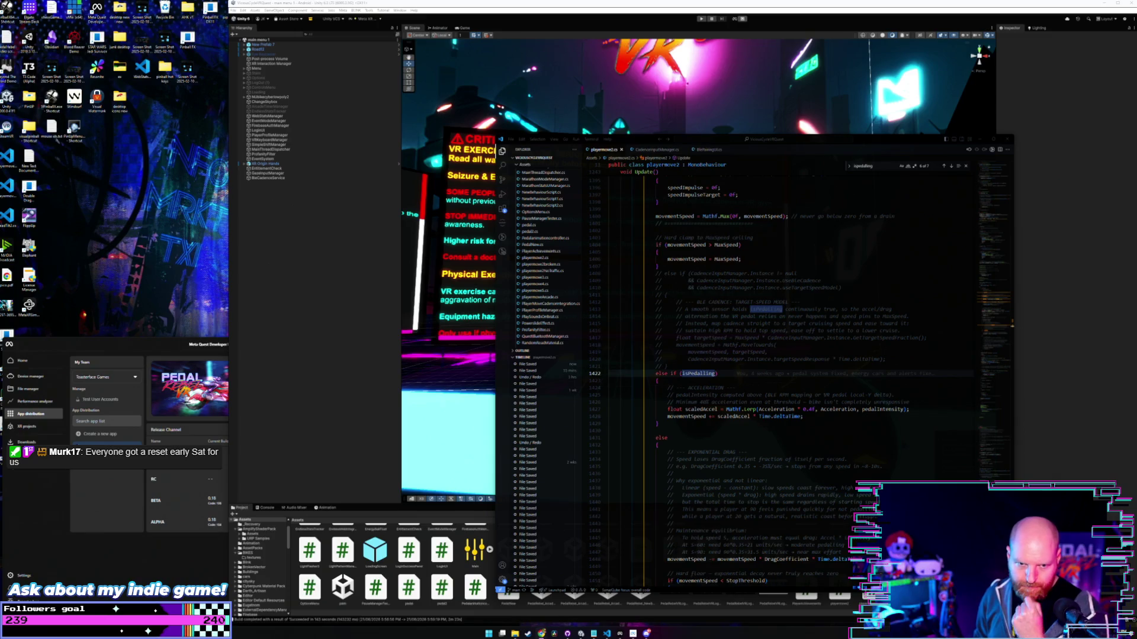
drag(185, 251, 20, 8)
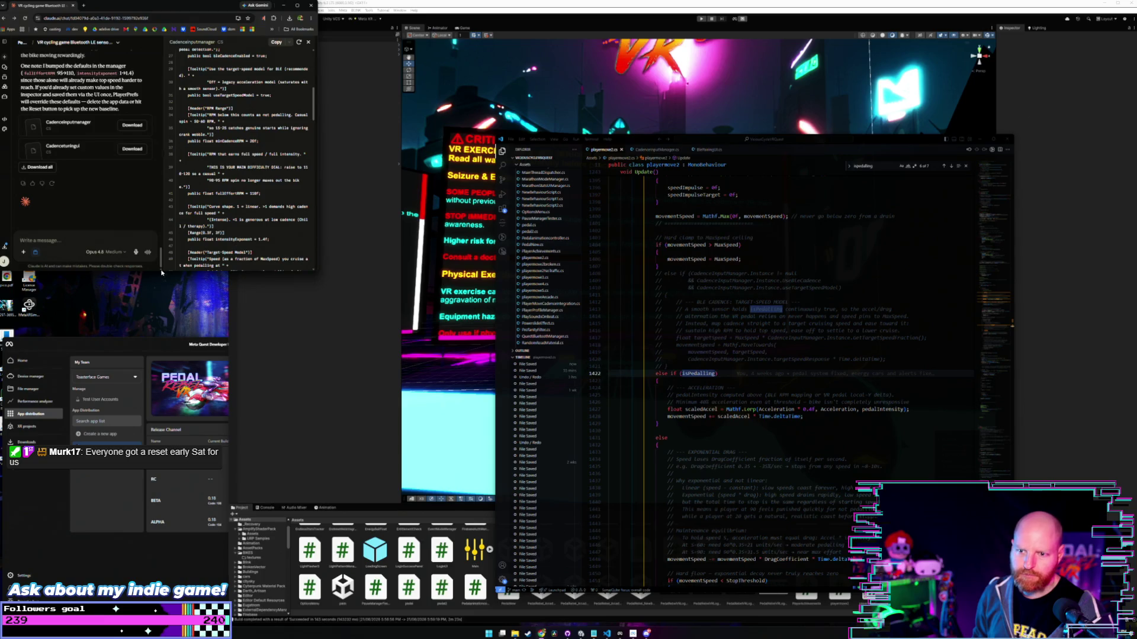
drag(162, 273, 162, 515)
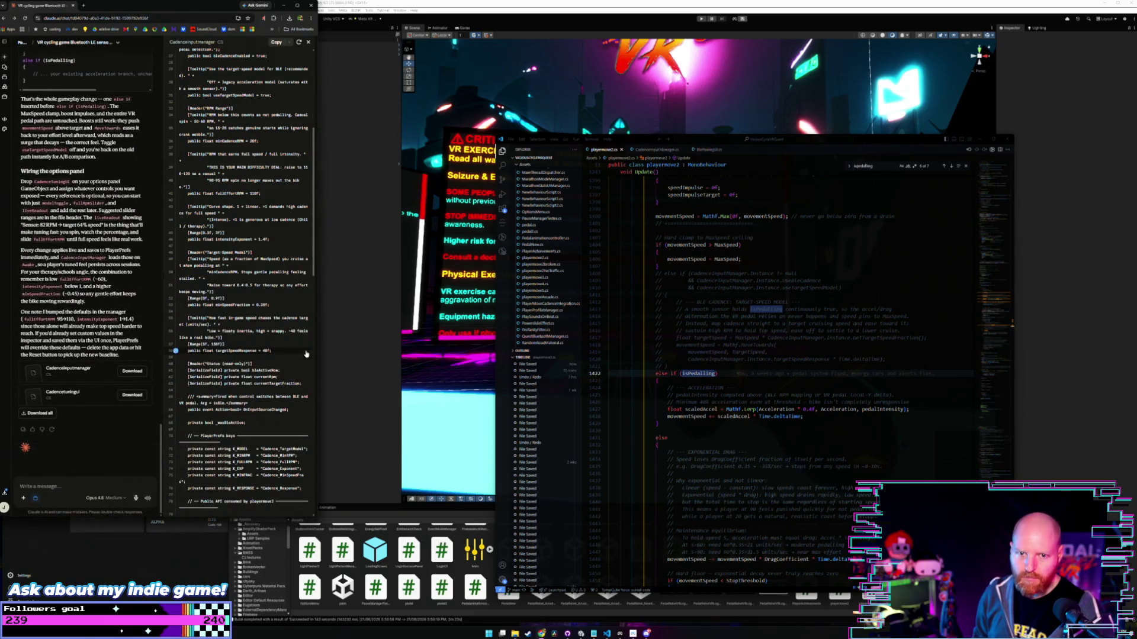
drag(316, 303, 379, 298)
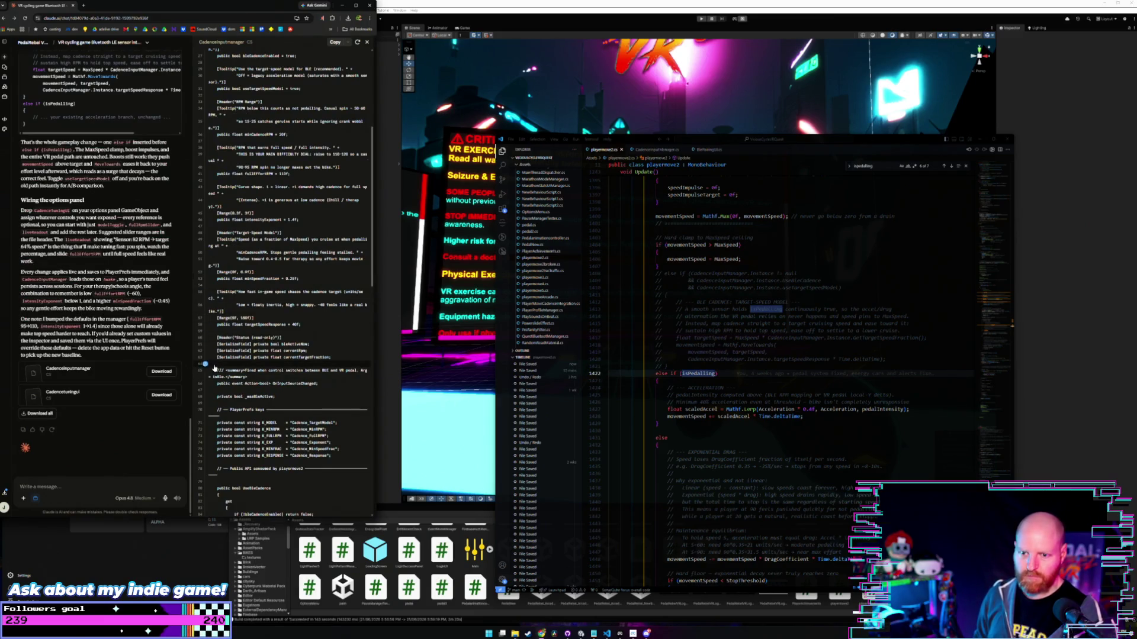
click(95, 483)
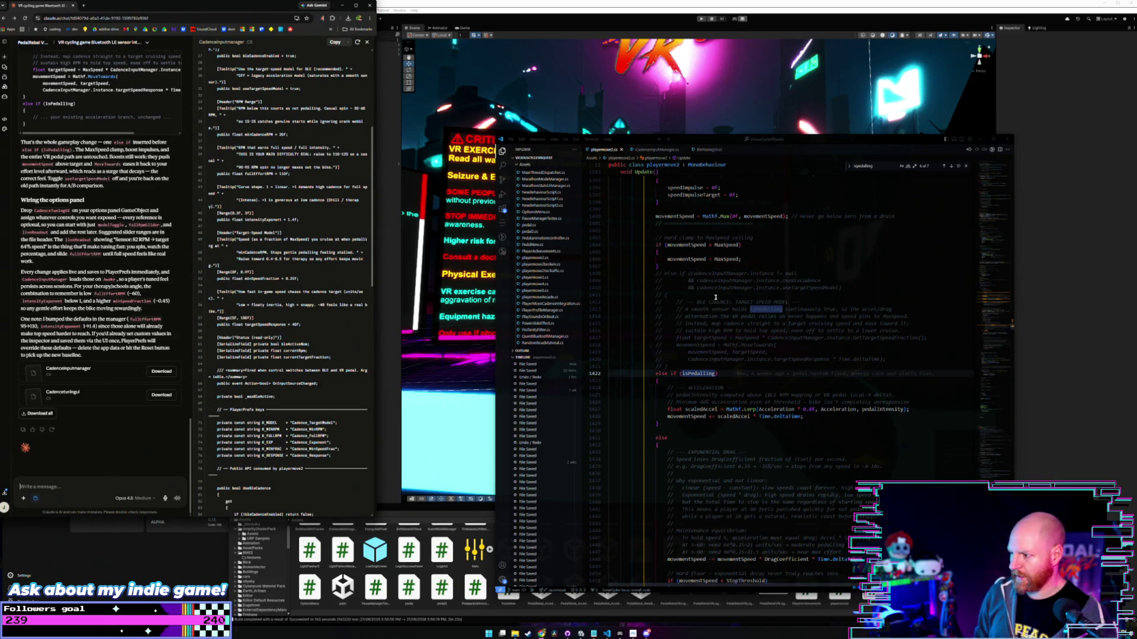
click(726, 373)
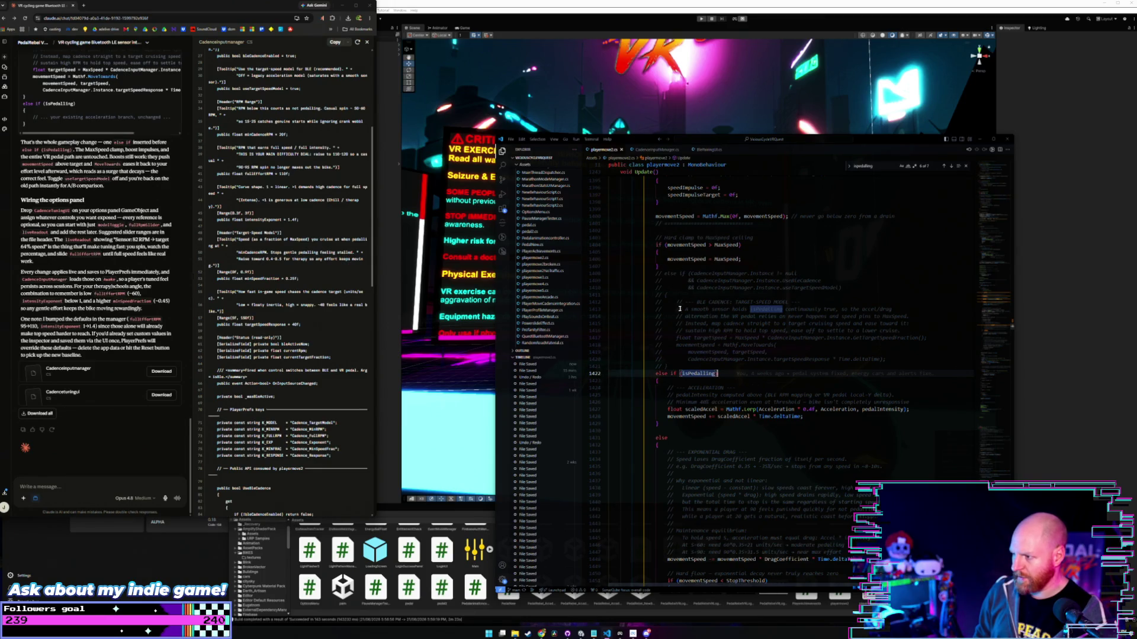
click(755, 259)
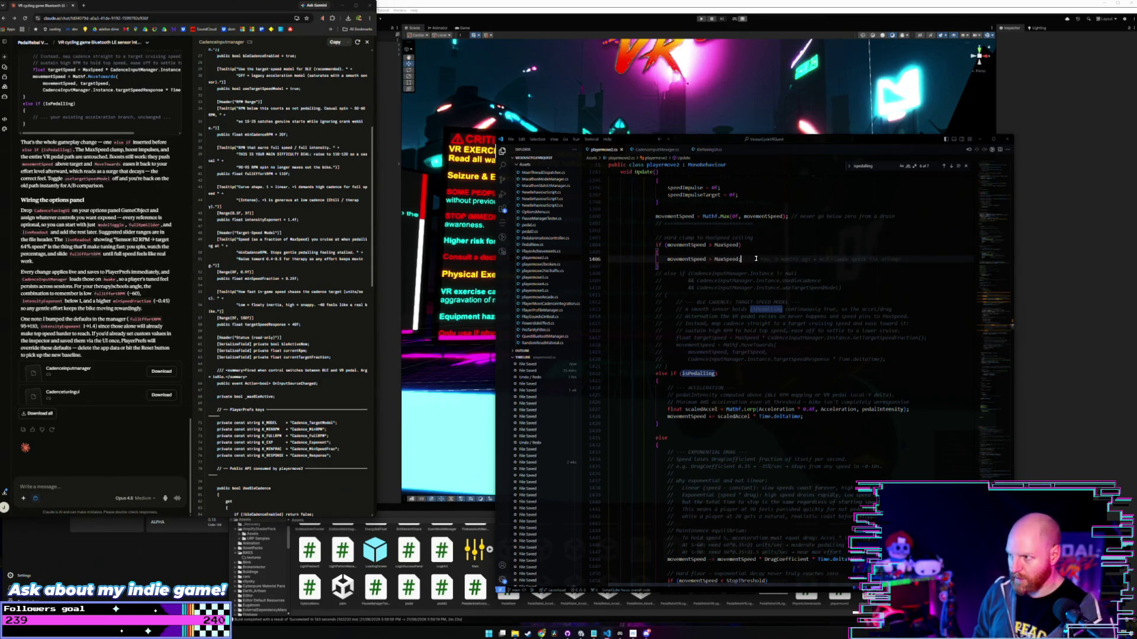
mouse_move(756, 259)
scroll(678, 310, up, 5)
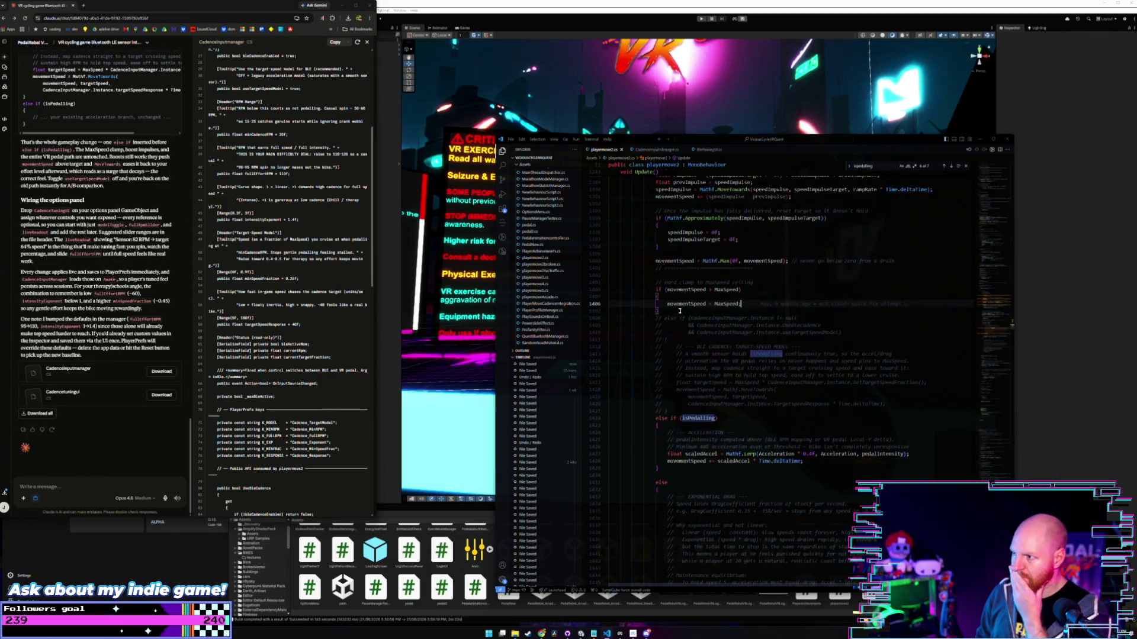
scroll(680, 311, up, 2)
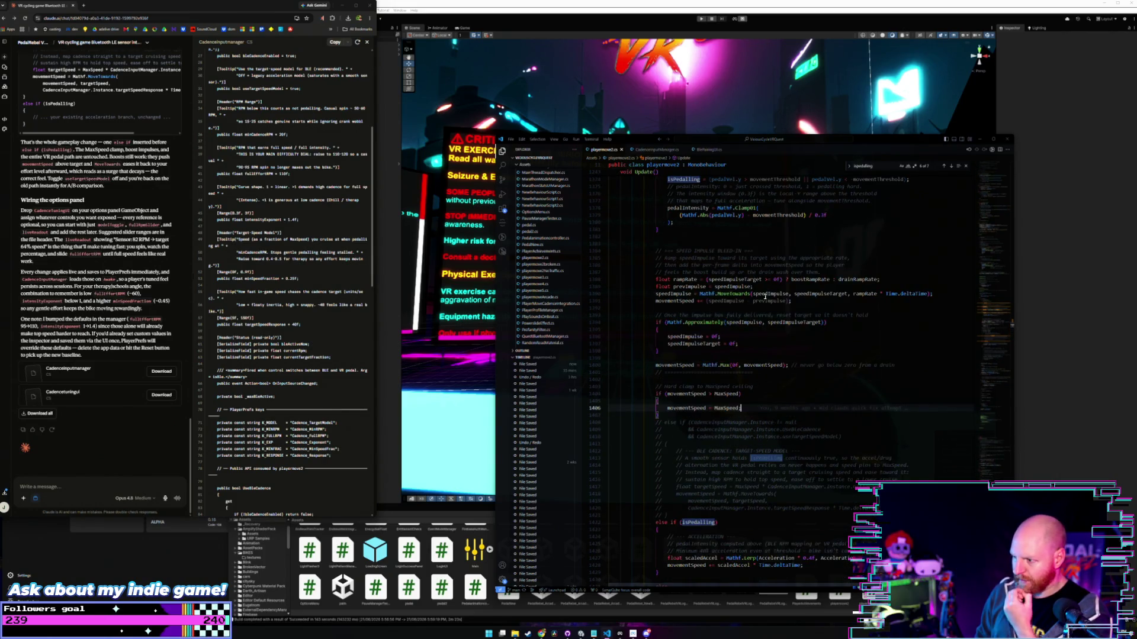
click(944, 166)
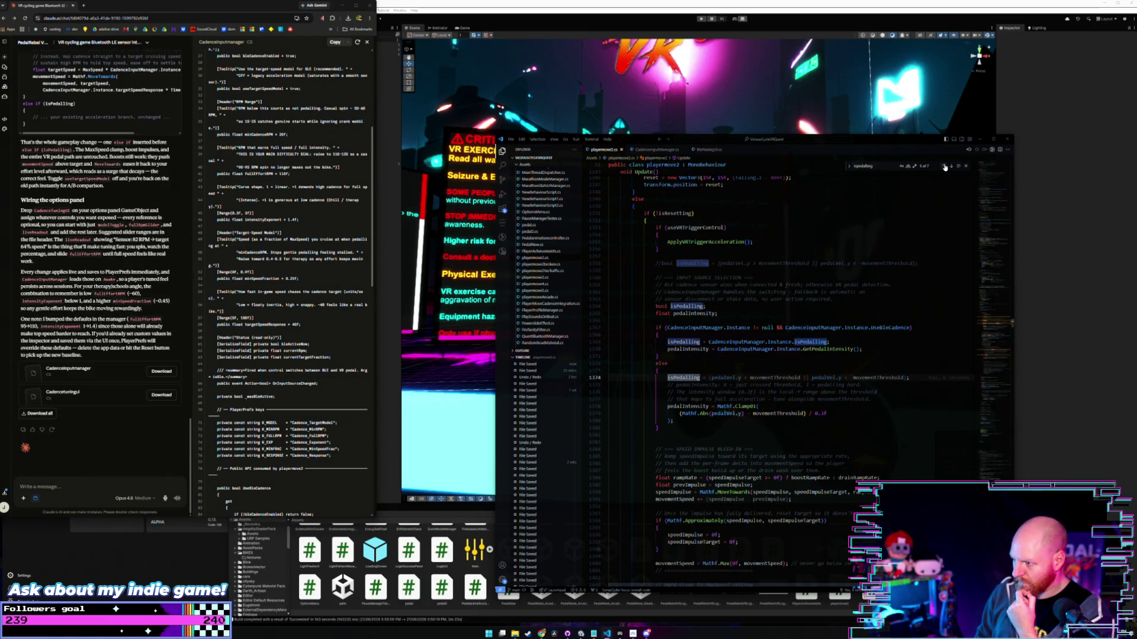
click(945, 167)
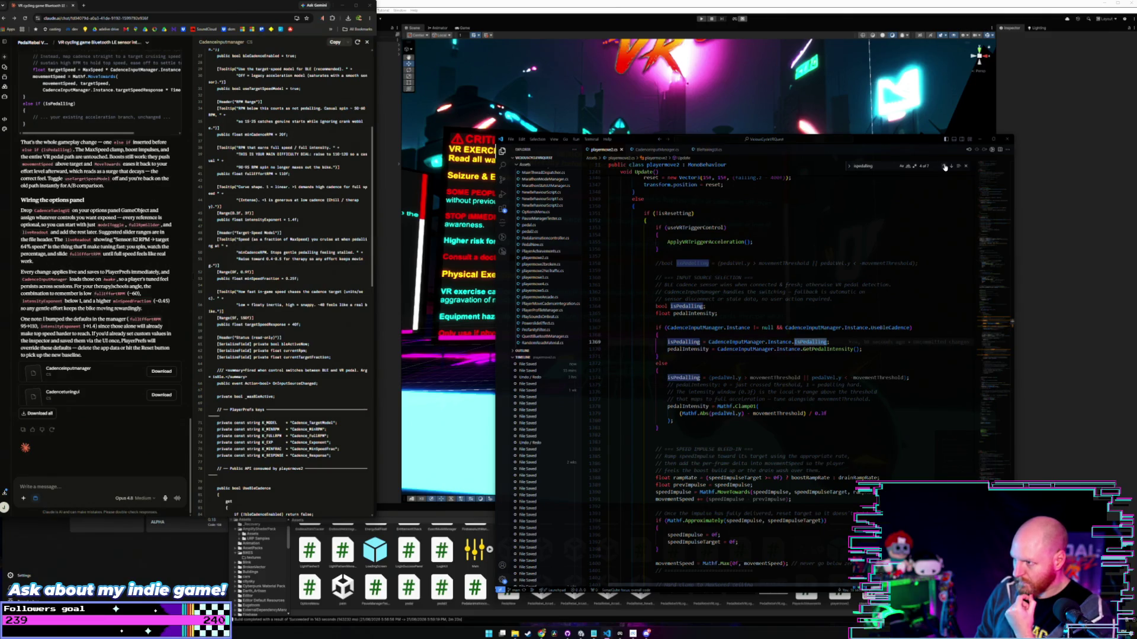
click(945, 167)
click(945, 167)
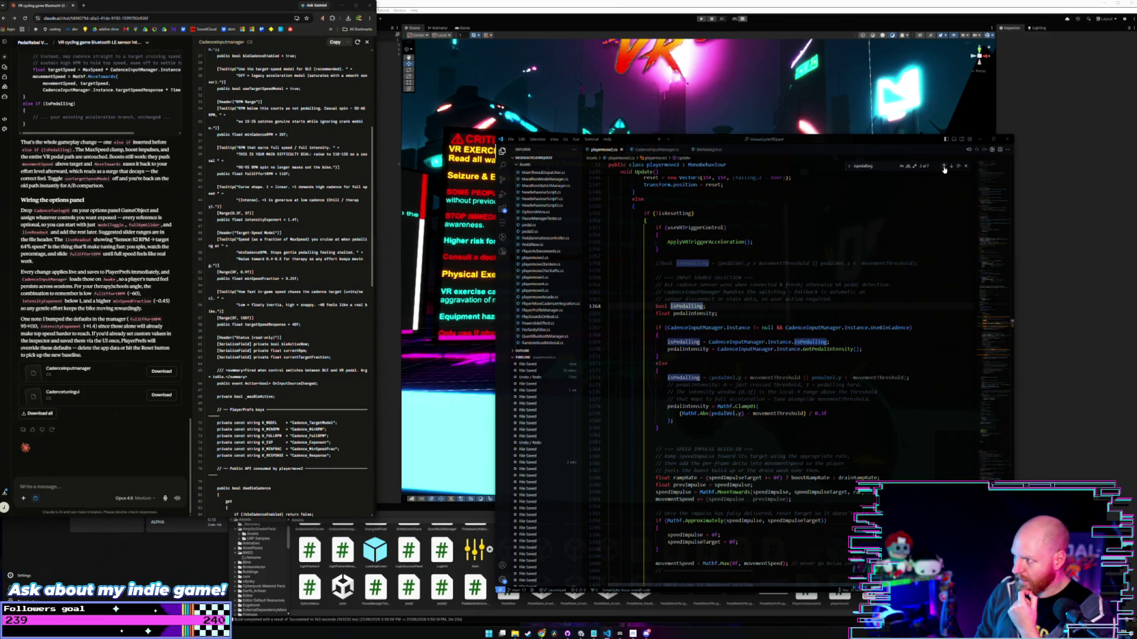
click(945, 167)
click(945, 167)
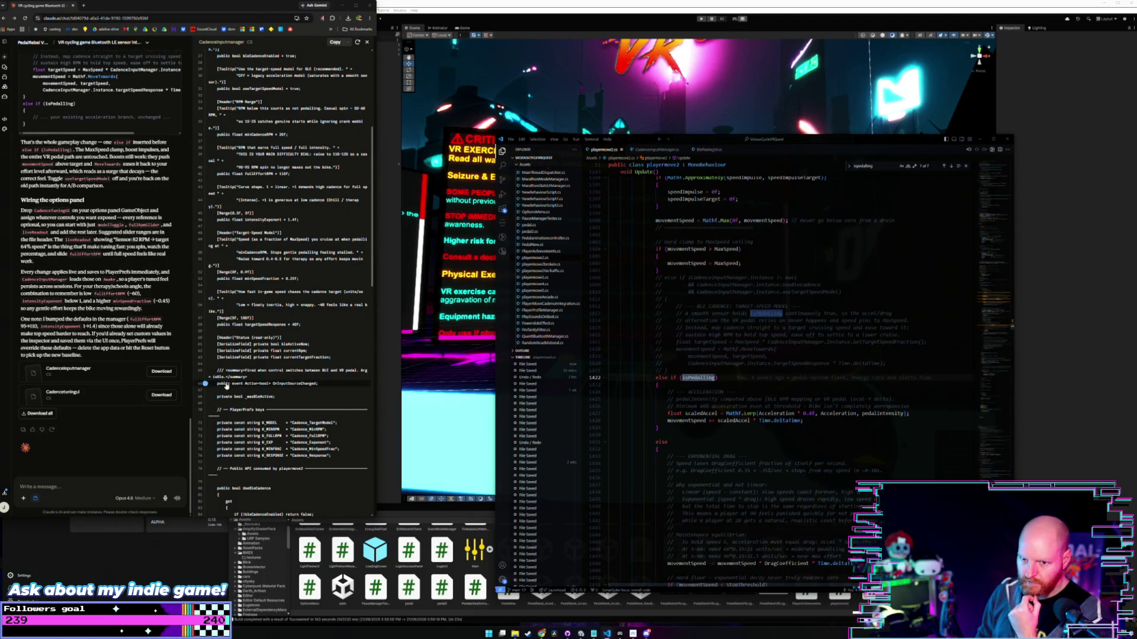
click(51, 486)
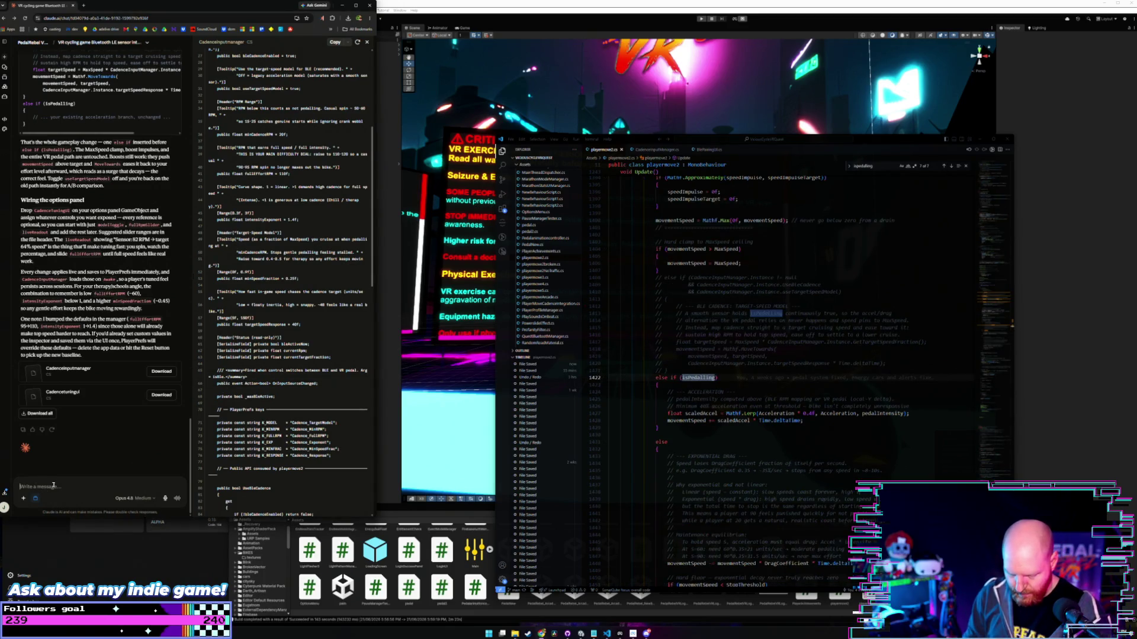
Write a message saying arcade mode no longer moves the bike, and paste the copied lines 1408–1410 below it.
text(hey you bro)
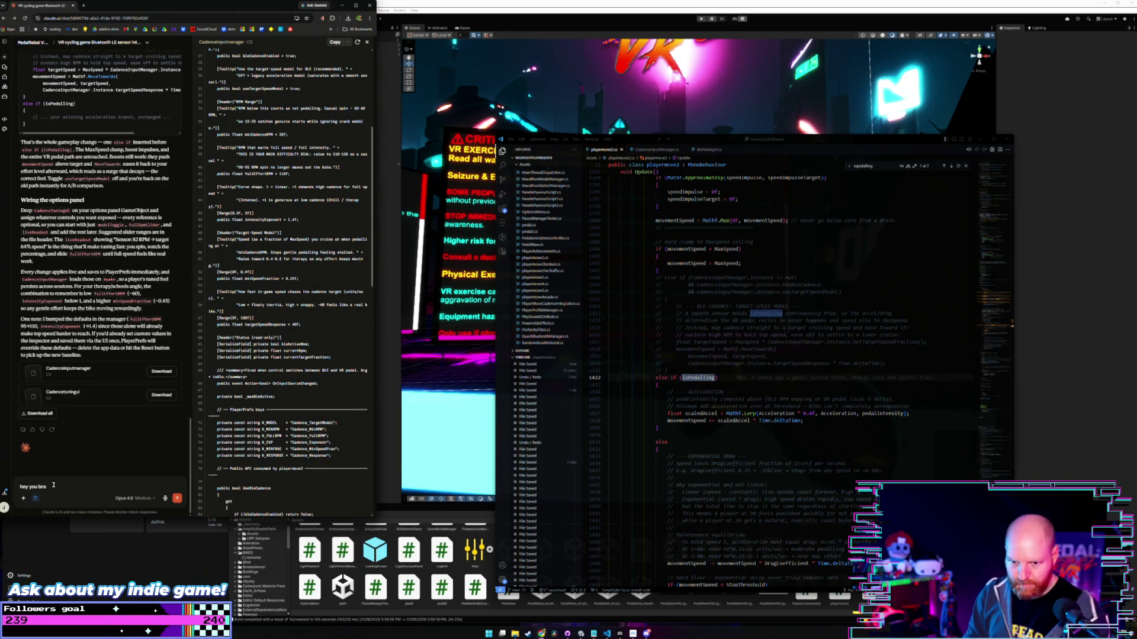
text(ke it the)
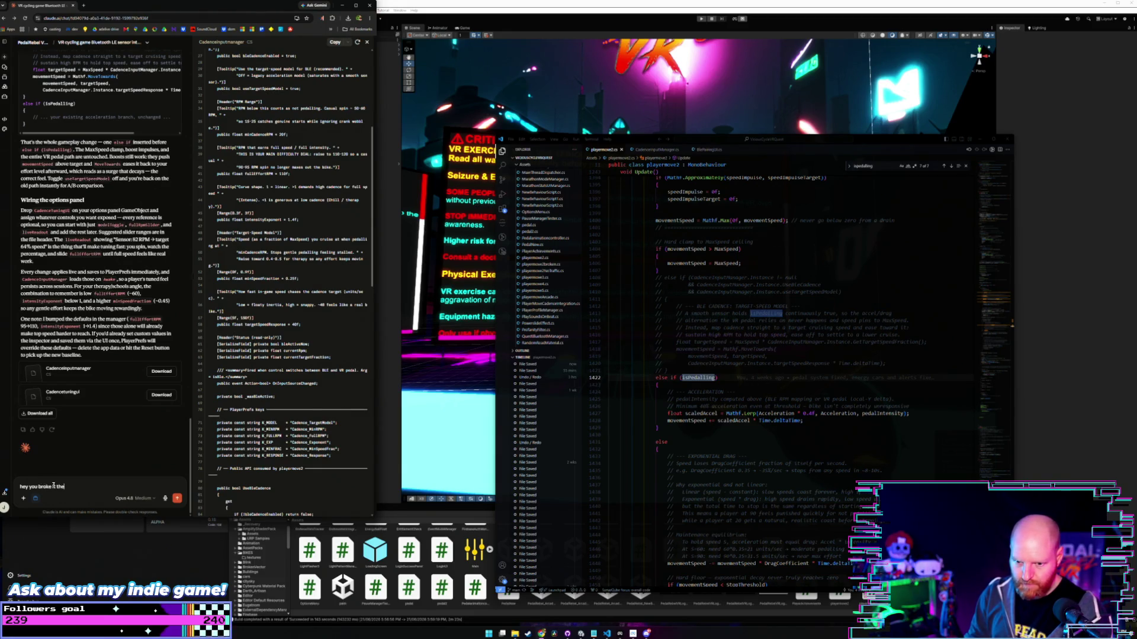
text( menu)
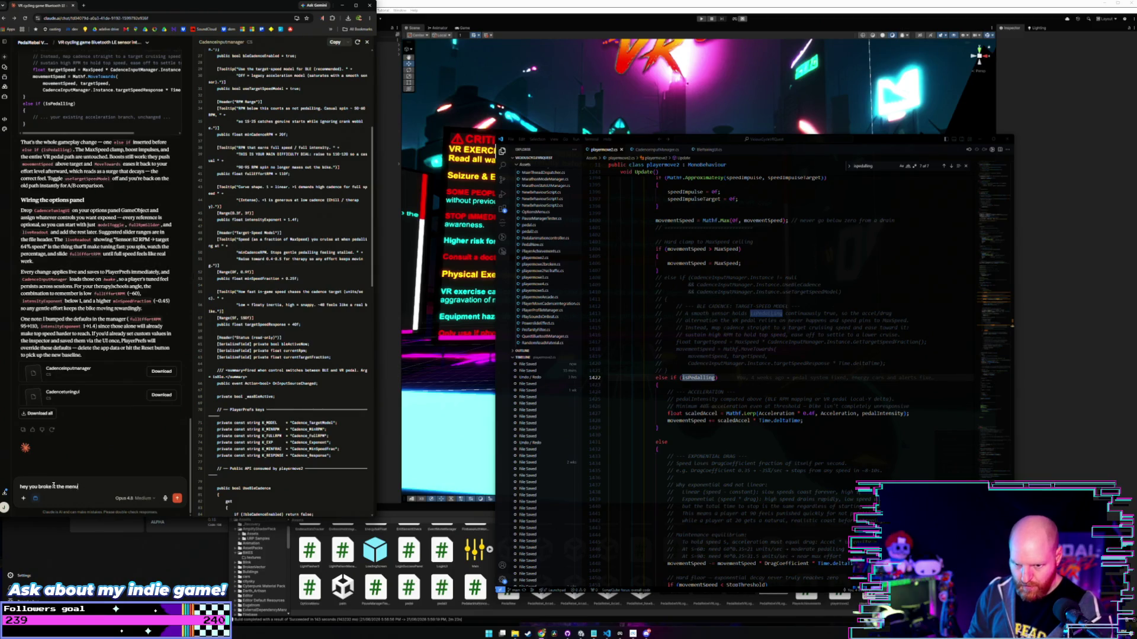
text( forks)
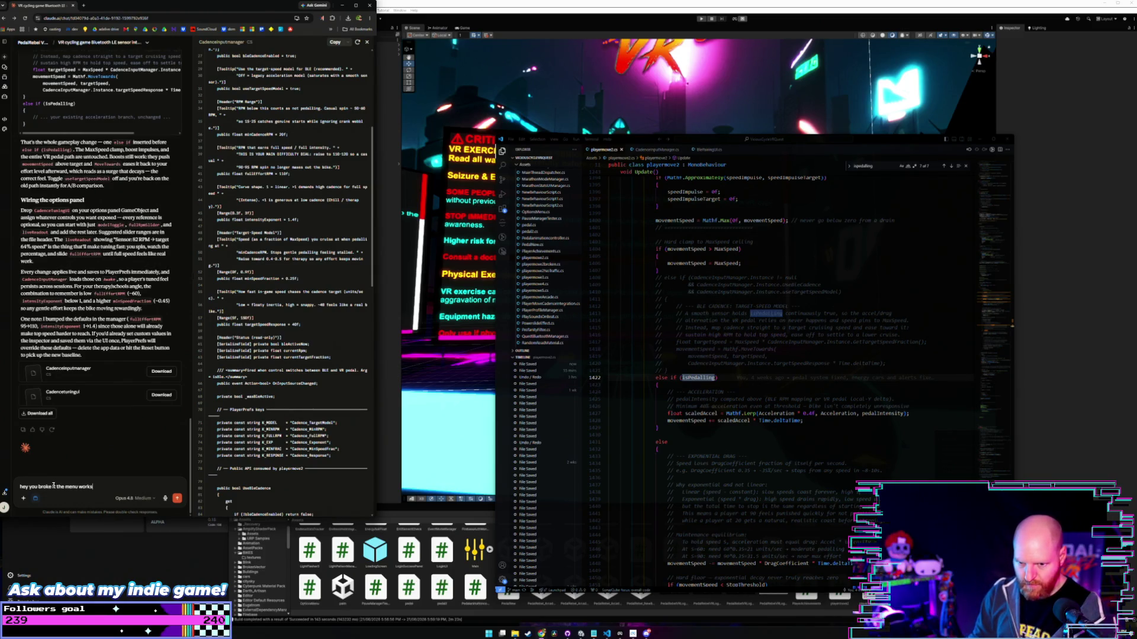
text( and shows)
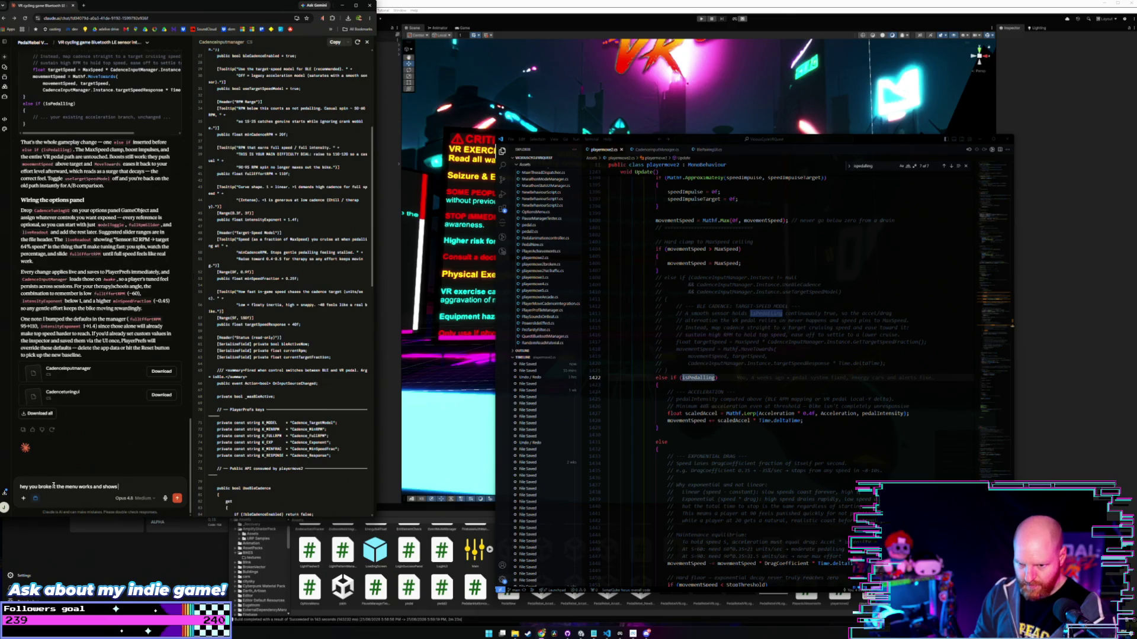
text( the rpm changing)
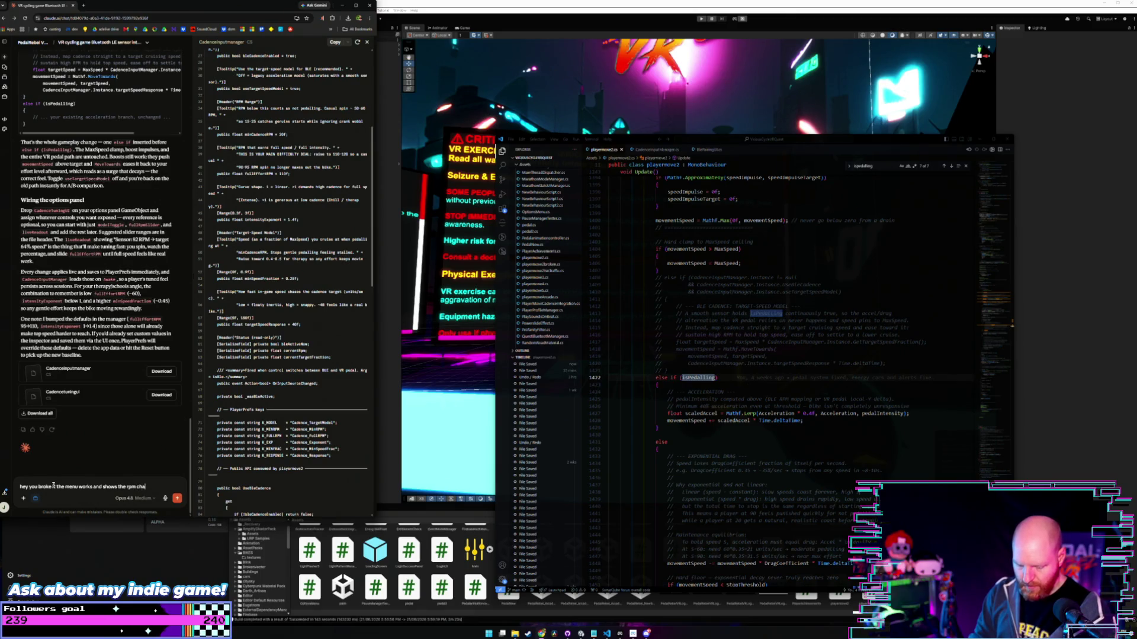
text( but in the)
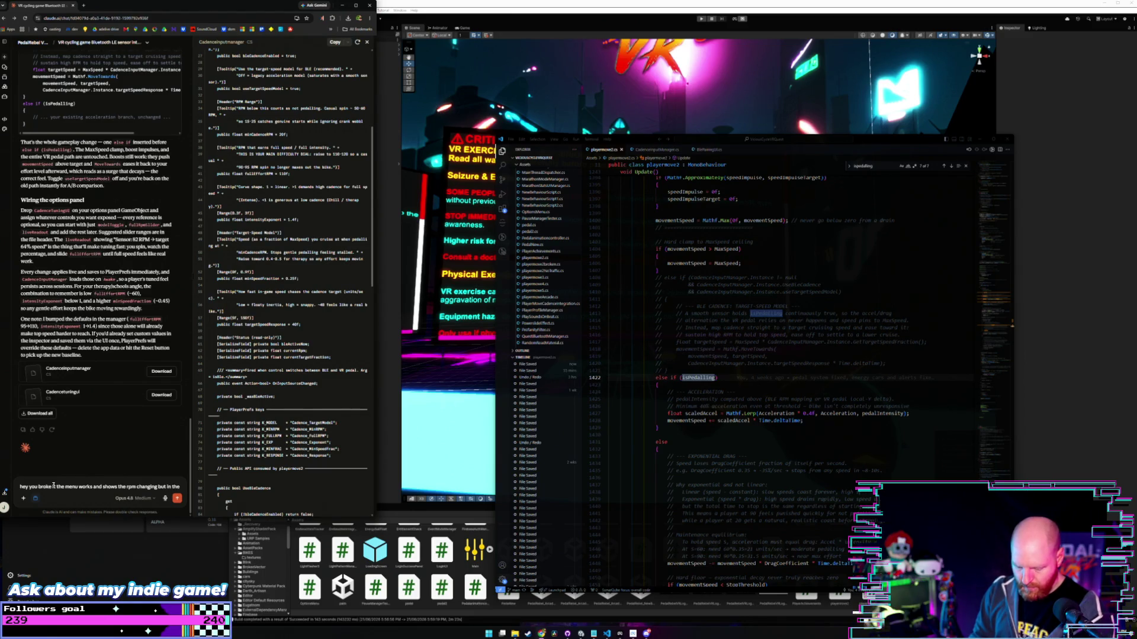
text( arcade mode scene)
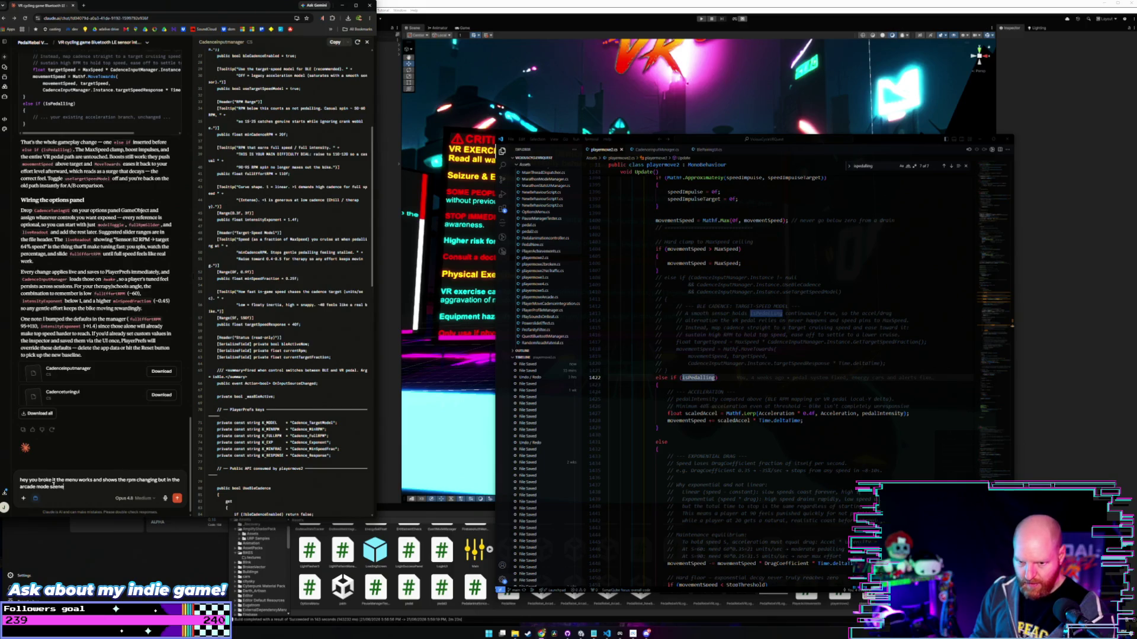
text( the bike refuses t)
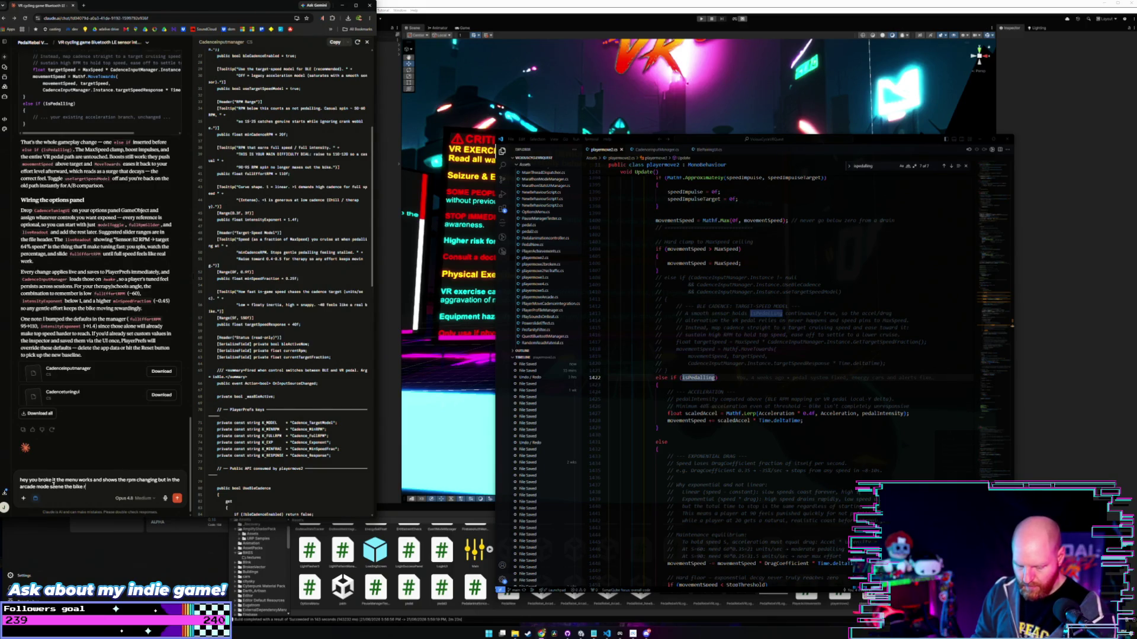
text(o move)
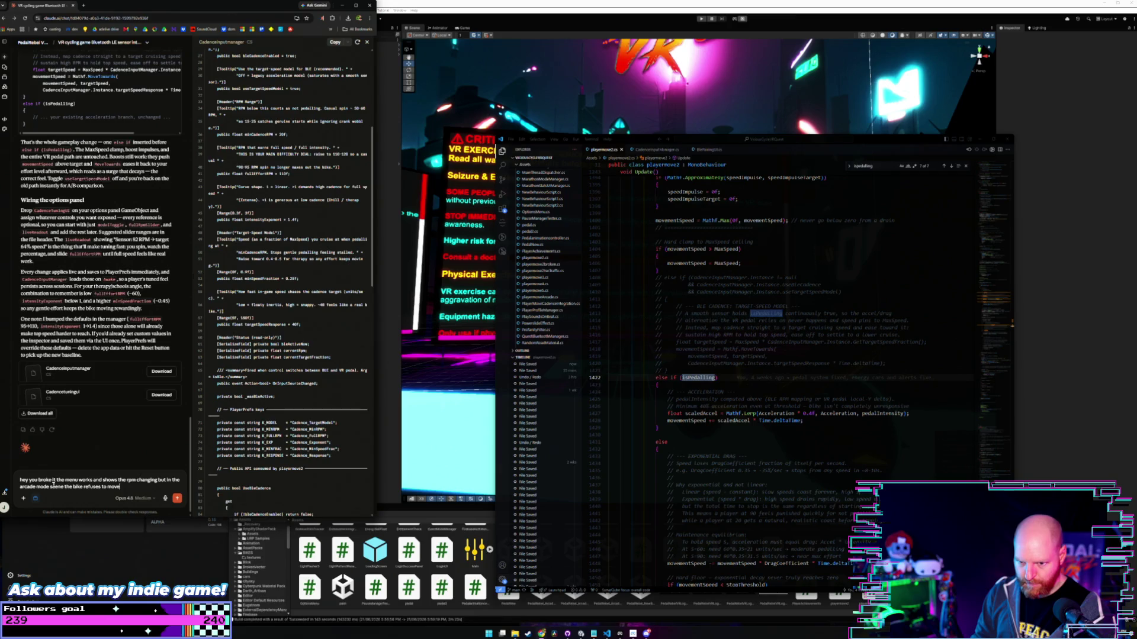
text(, i think it has something)
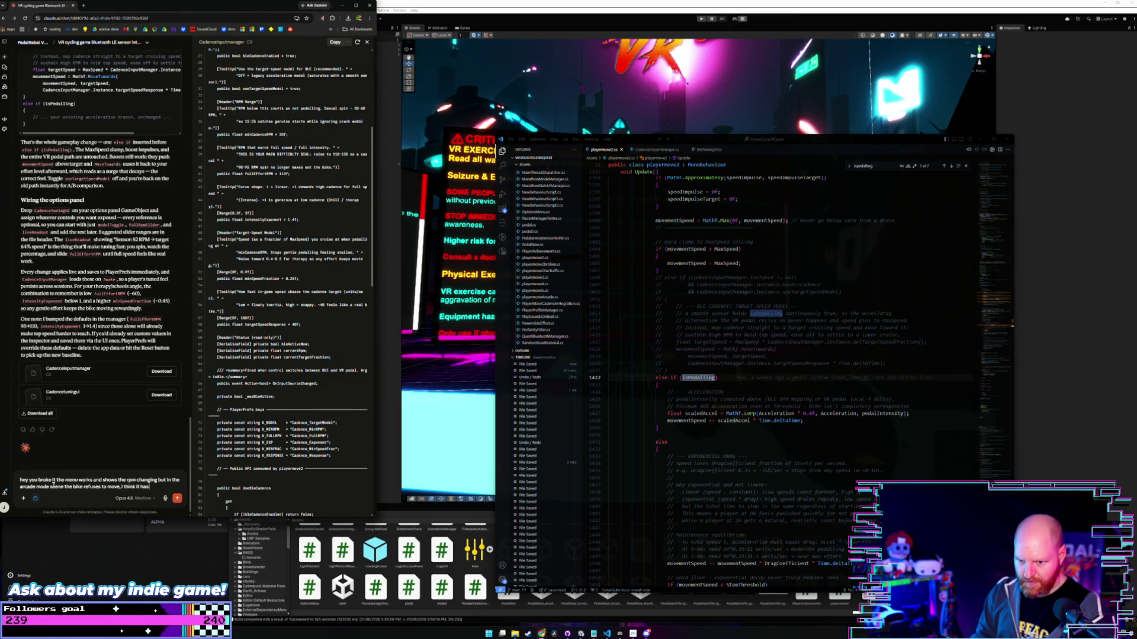
text( to do)
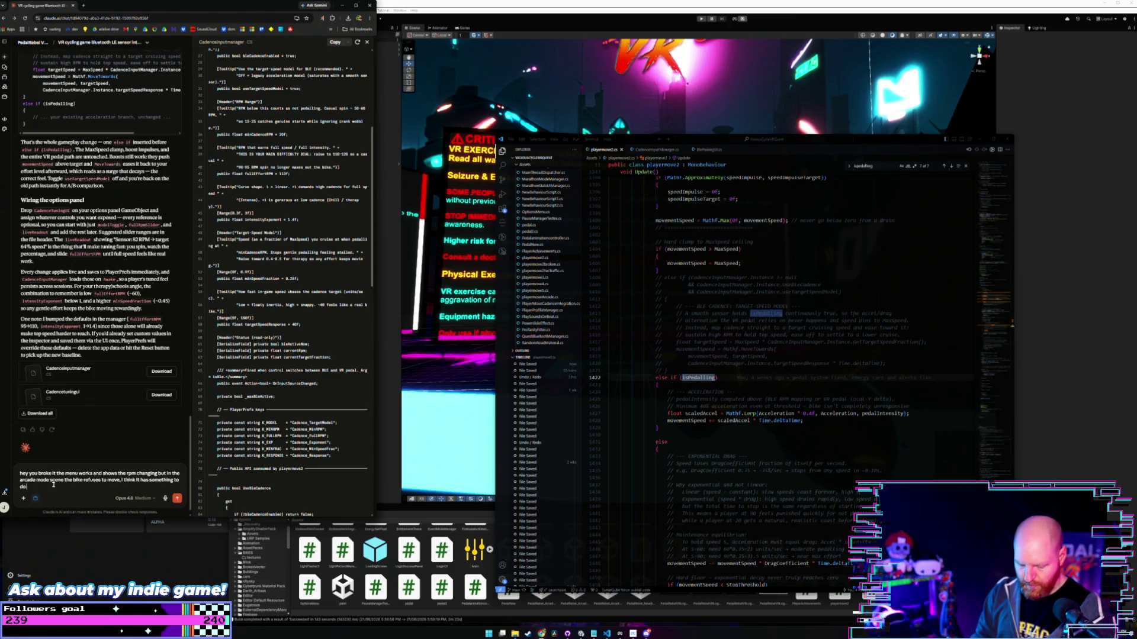
text( with your)
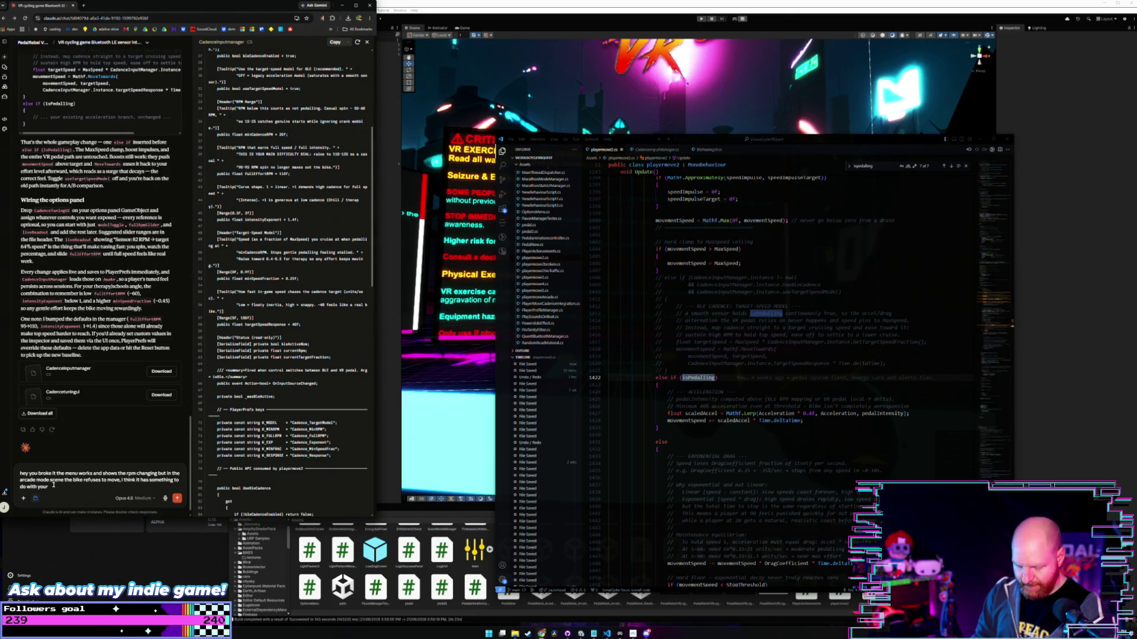
text( else if)
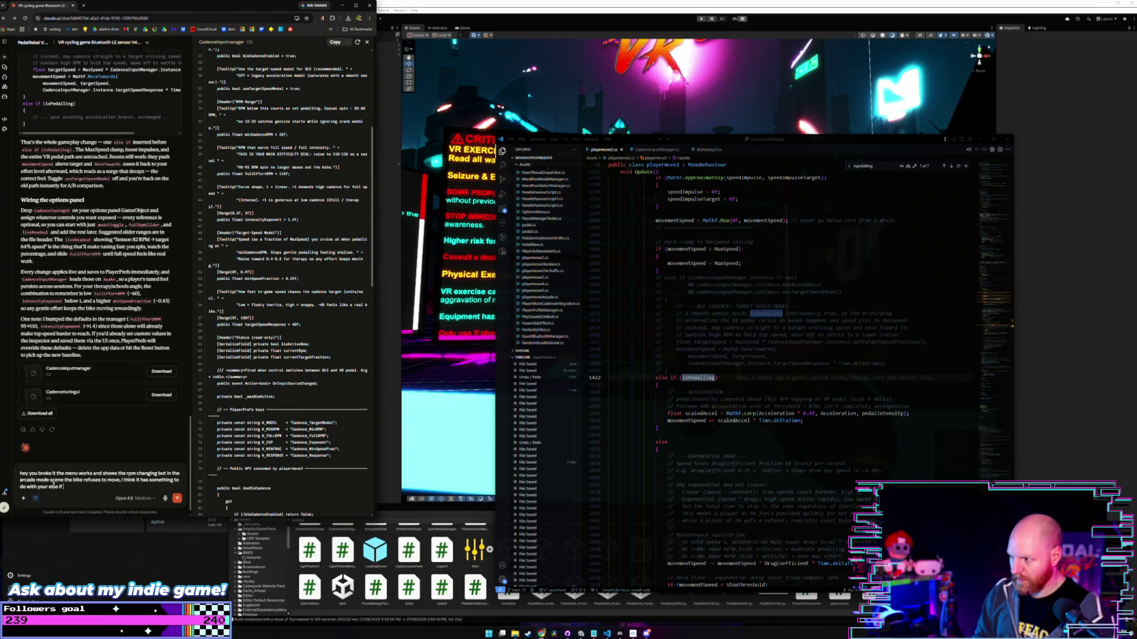
drag(634, 280, 841, 292)
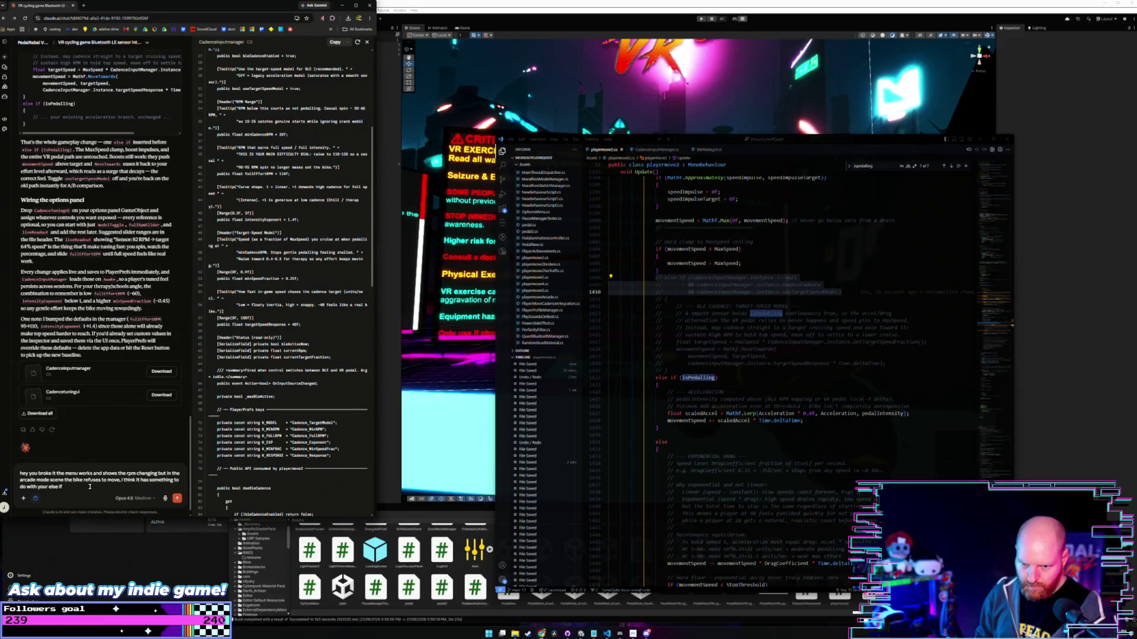
key(BackSpace)
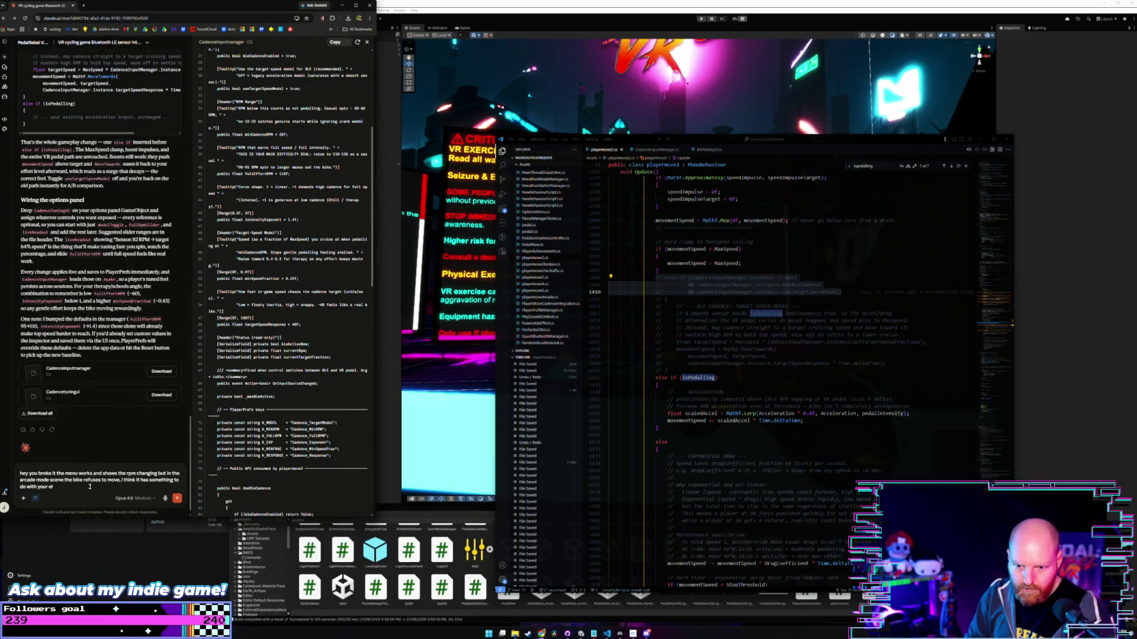
text(:)
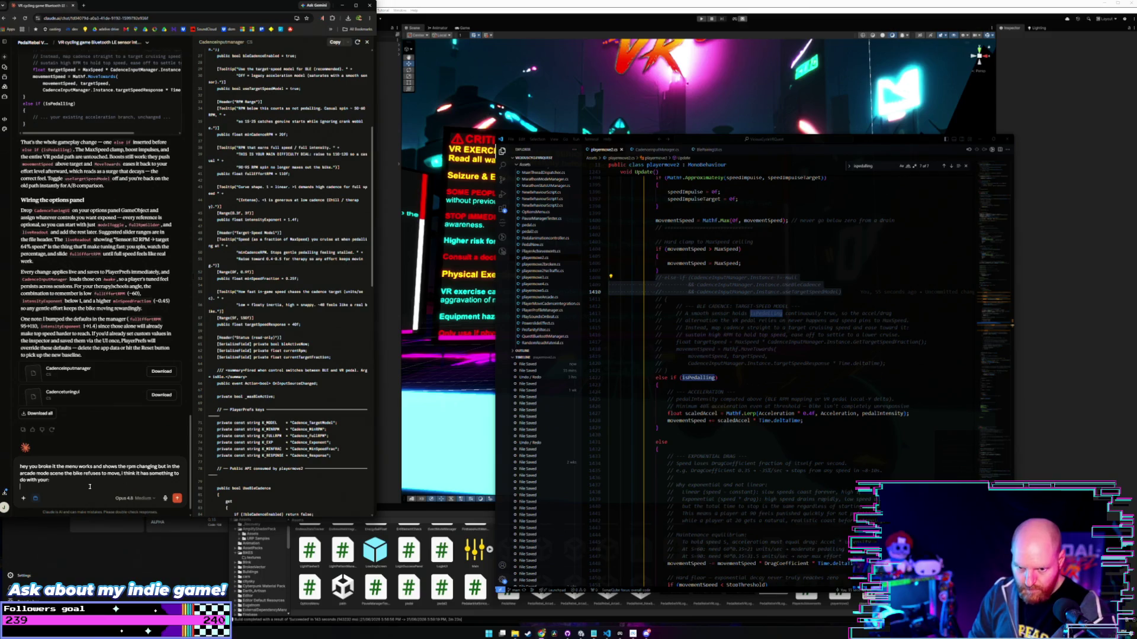
key(shift+Return)
key(ctrl+v)
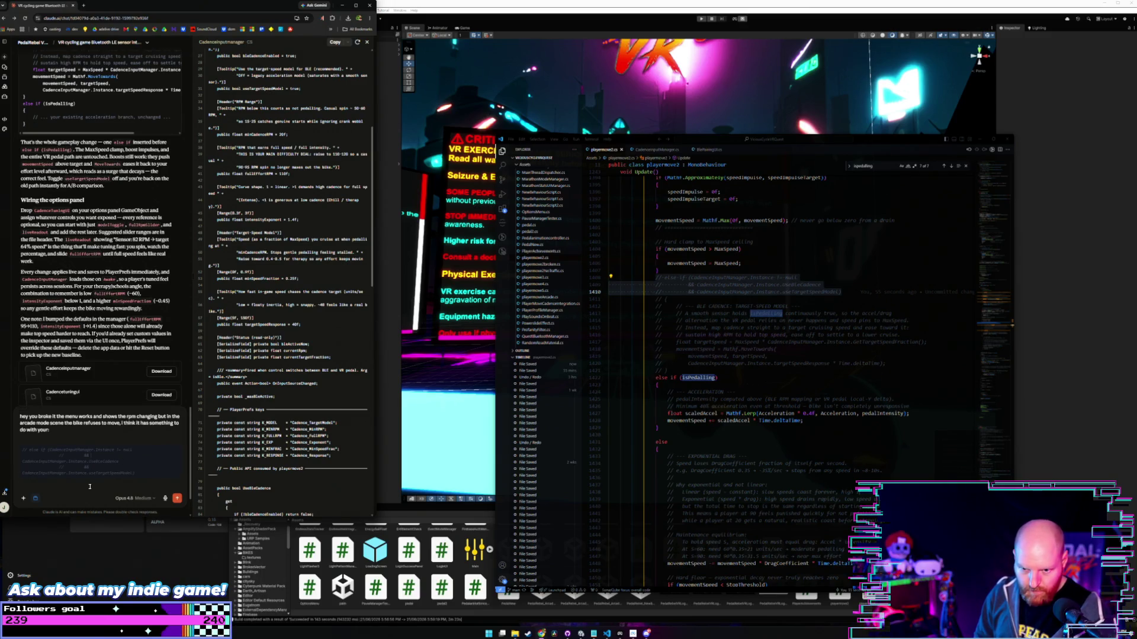
Remove the leading // from the pasted UseBleCadence and useTargetSpeedModel condition lines.
key(ctrl+Home)
key(Delete)
key(Delete)
key(Delete)
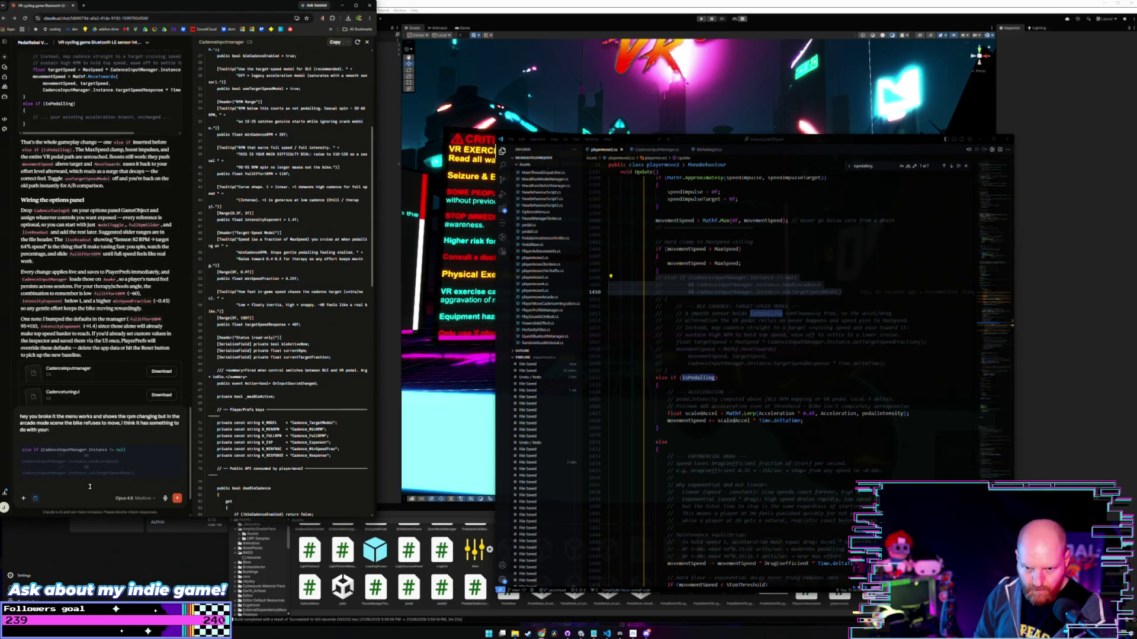
key(Delete)
key(Delete)
key(Delete)
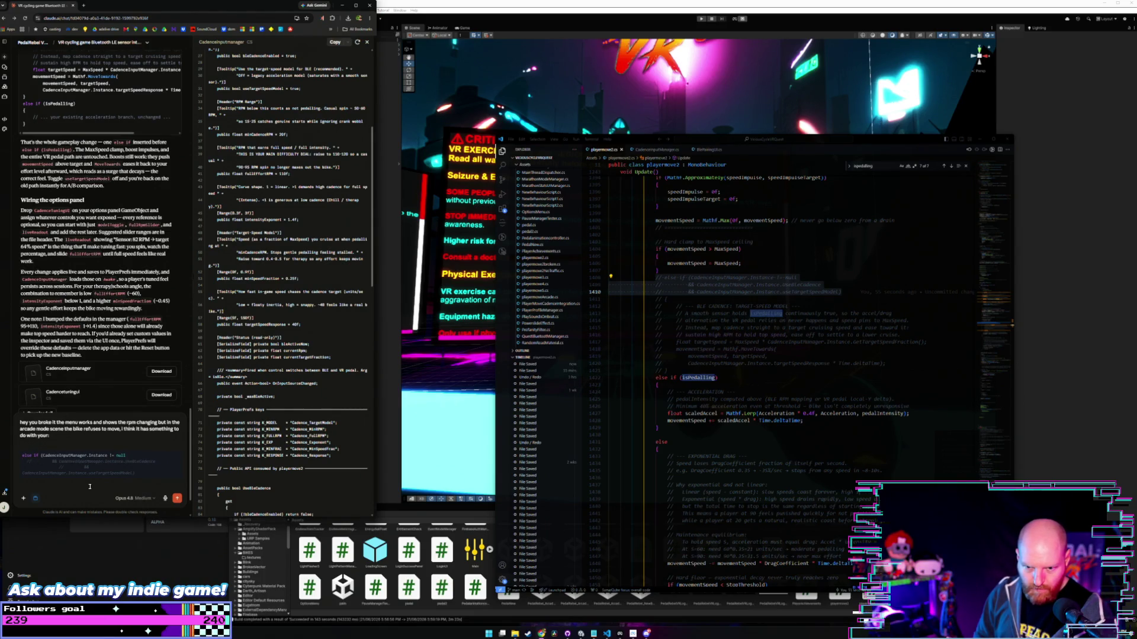
key(Delete)
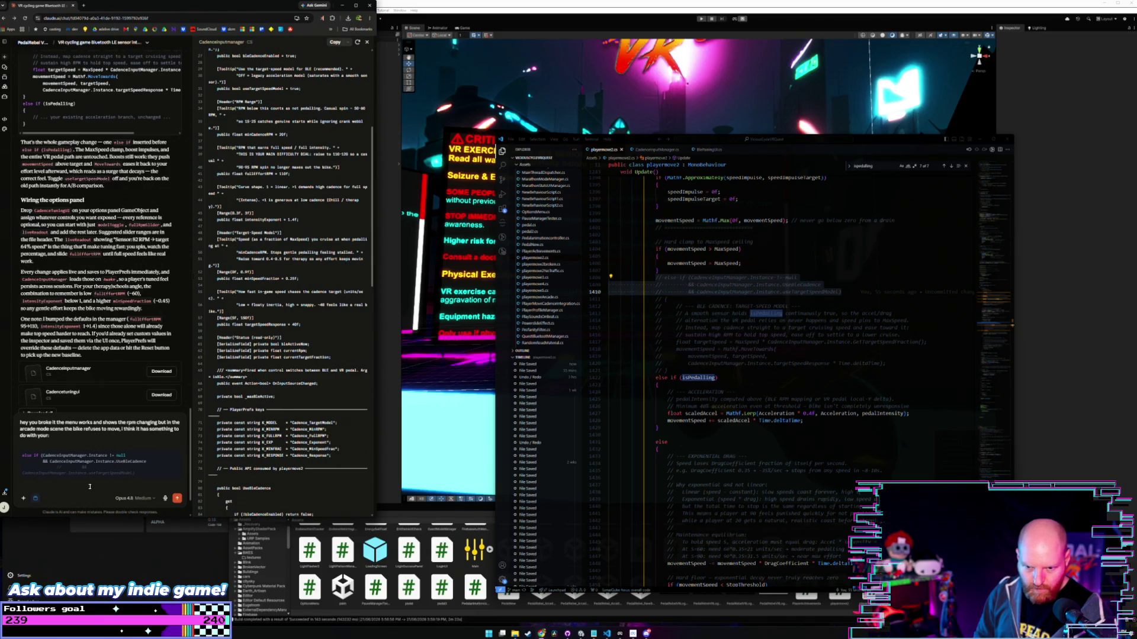
key(Delete)
key(Delete)
text(else)
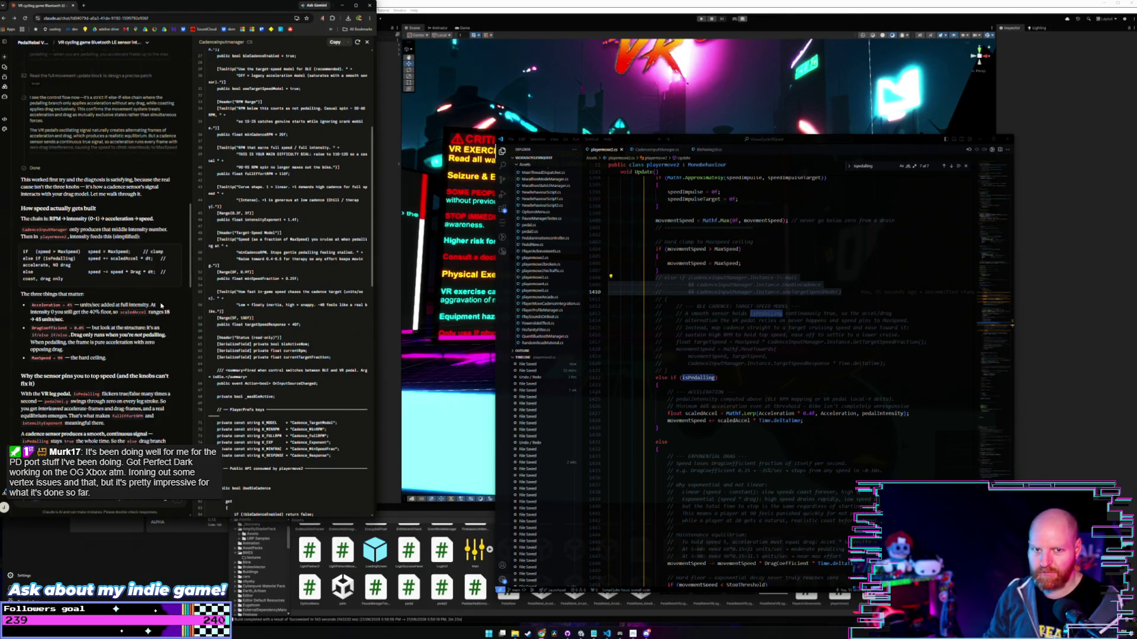
Switch back to the Unity editor so it recompiles the edited scripts over the Pedal Rebel scene.
click(579, 19)
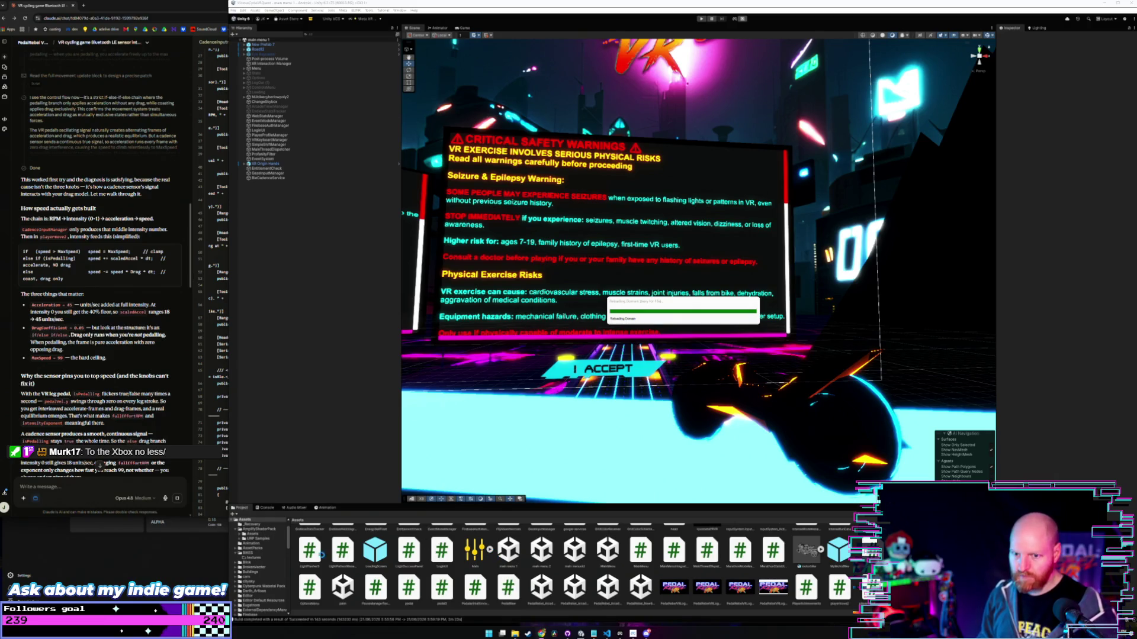
scroll(160, 372, down, 3)
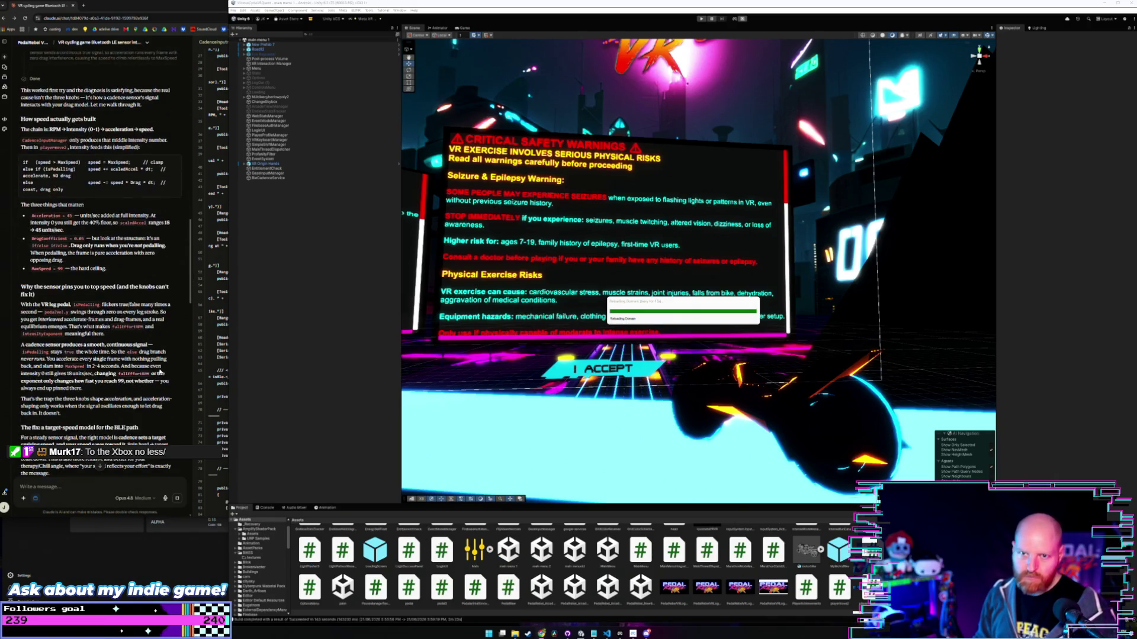
scroll(136, 308, up, 1)
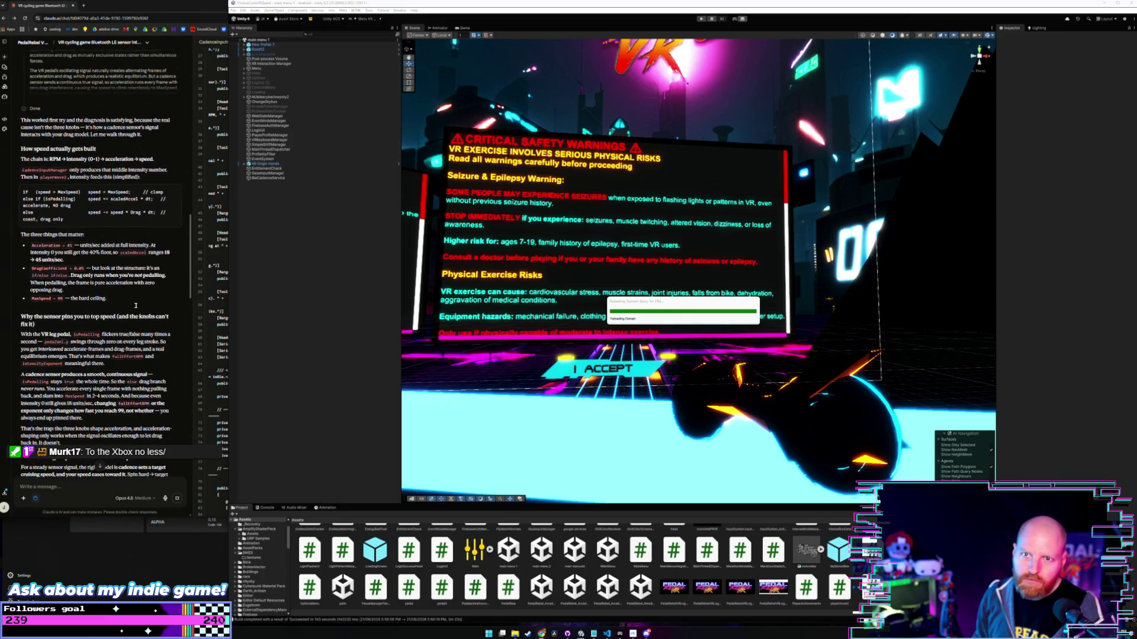
scroll(135, 306, up, 8)
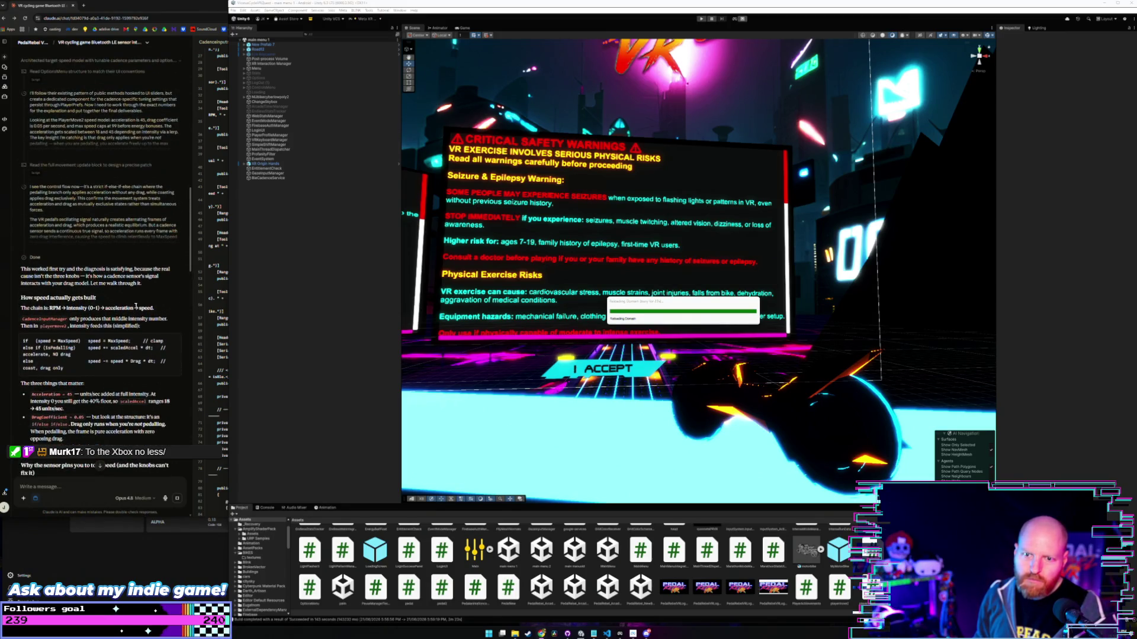
scroll(135, 306, up, 4)
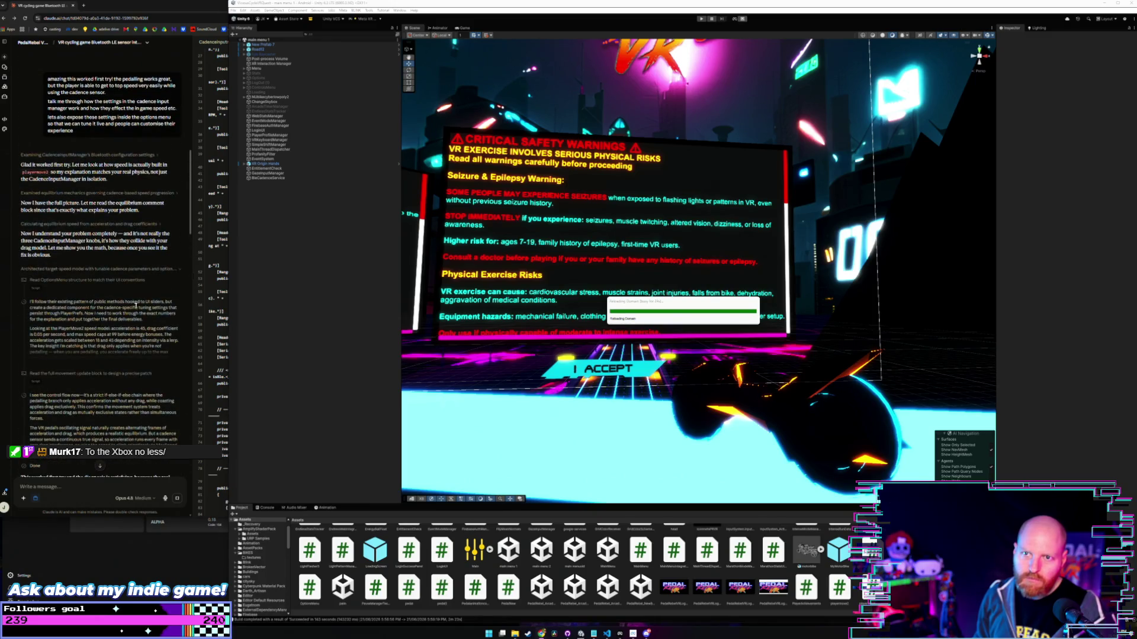
scroll(135, 306, down, 20)
scroll(135, 305, down, 15)
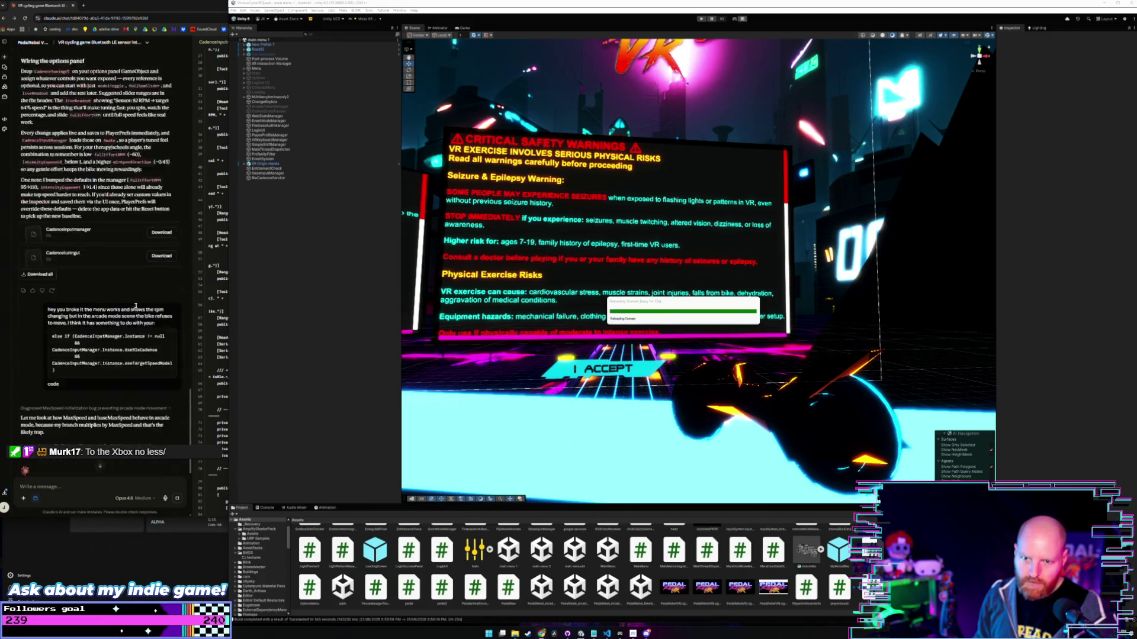
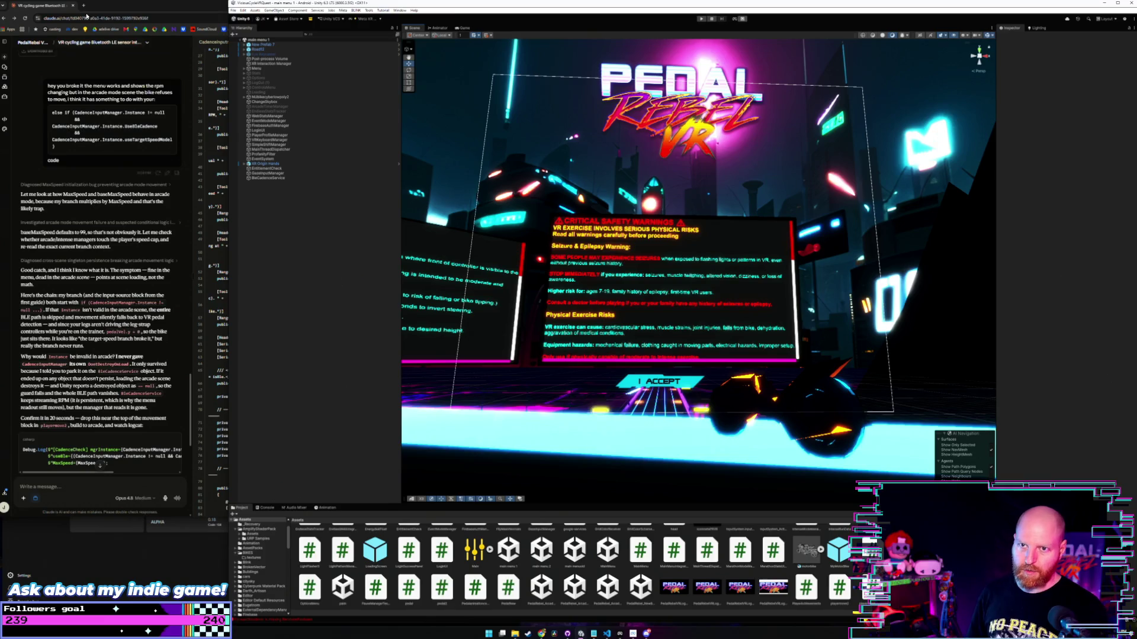
Widen Claude's window over the editor and read through the CadenceInputManager arcade-mode fix.
click(174, 256)
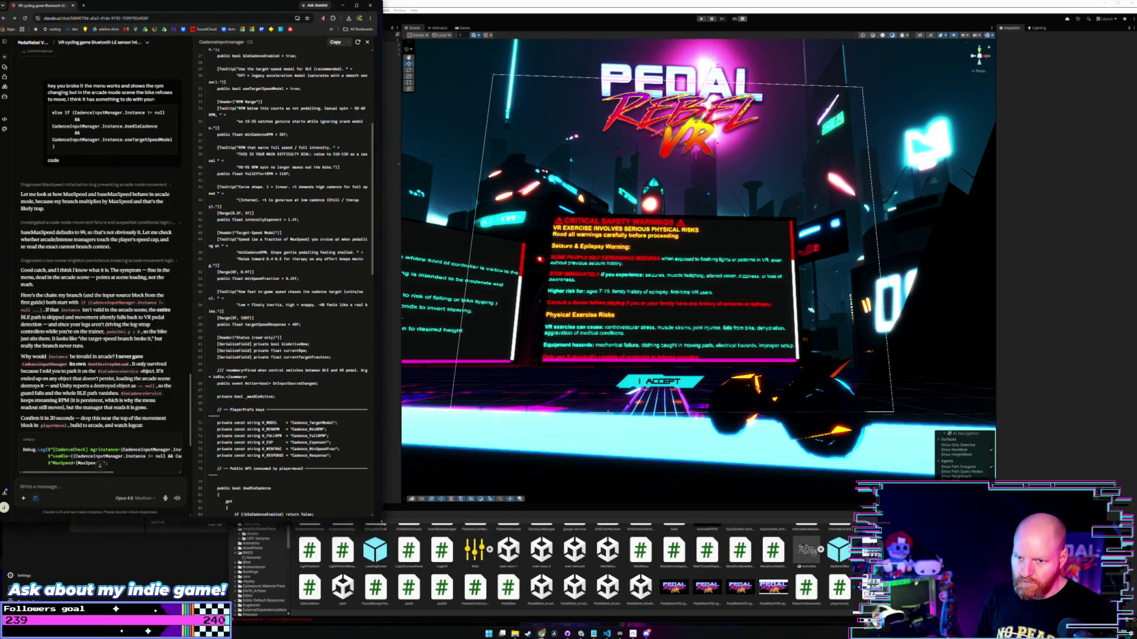
drag(388, 504, 422, 504)
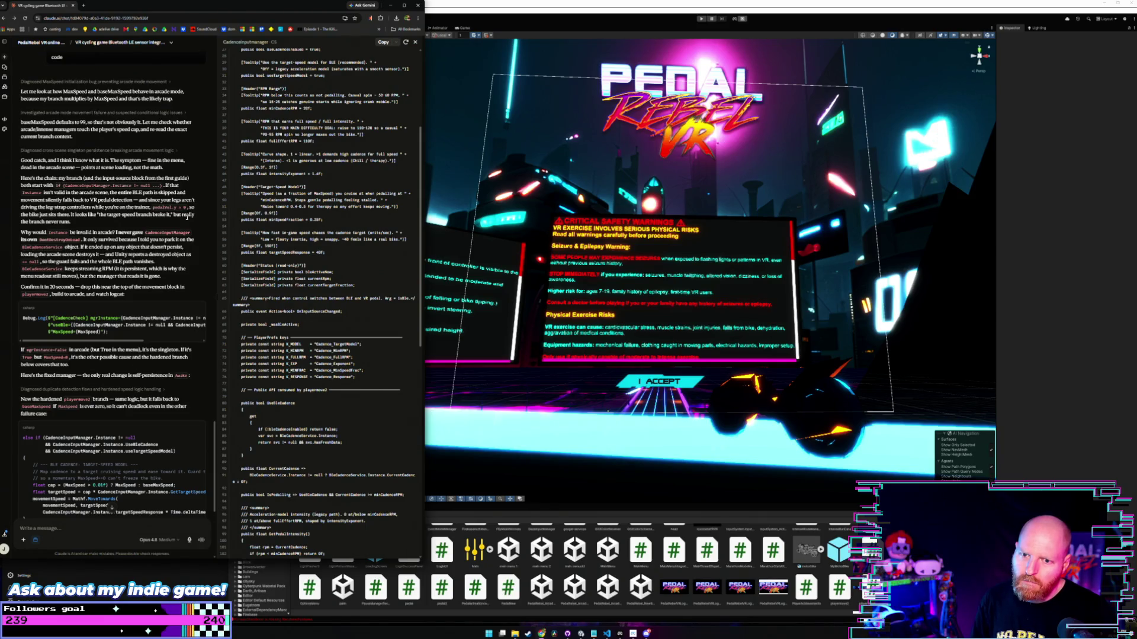
scroll(187, 216, down, 1)
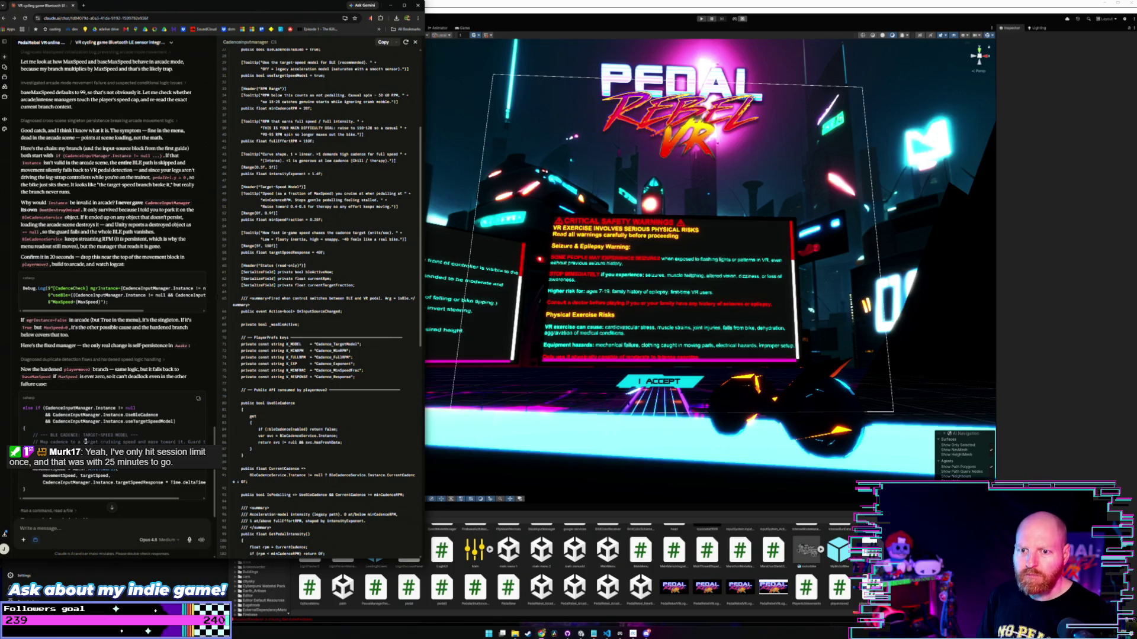
scroll(86, 441, down, 3)
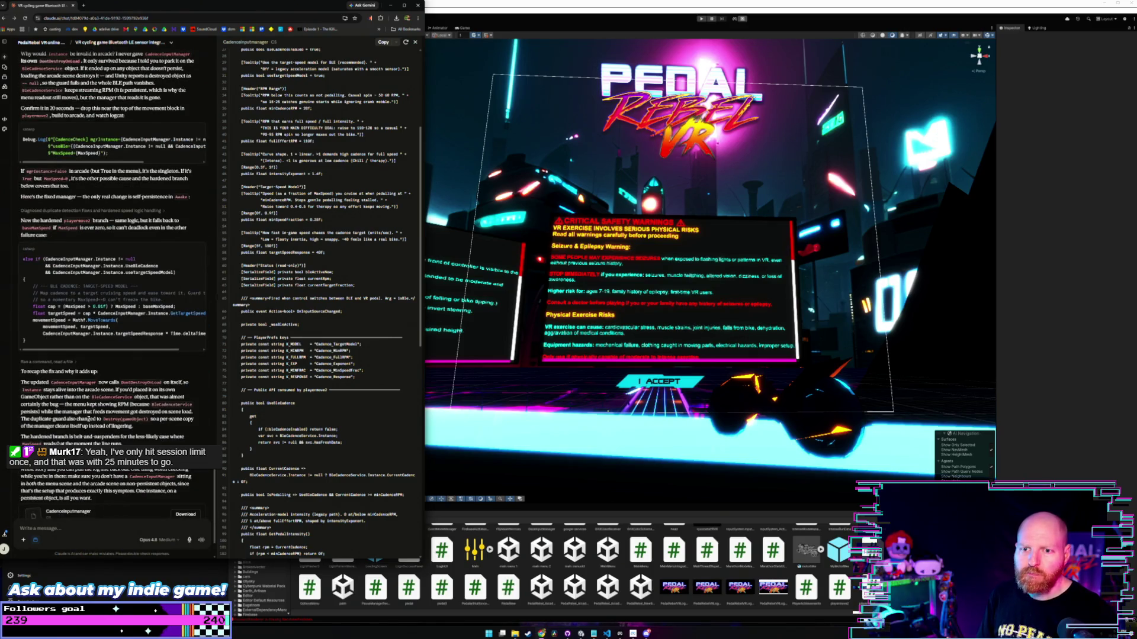
scroll(89, 418, up, 2)
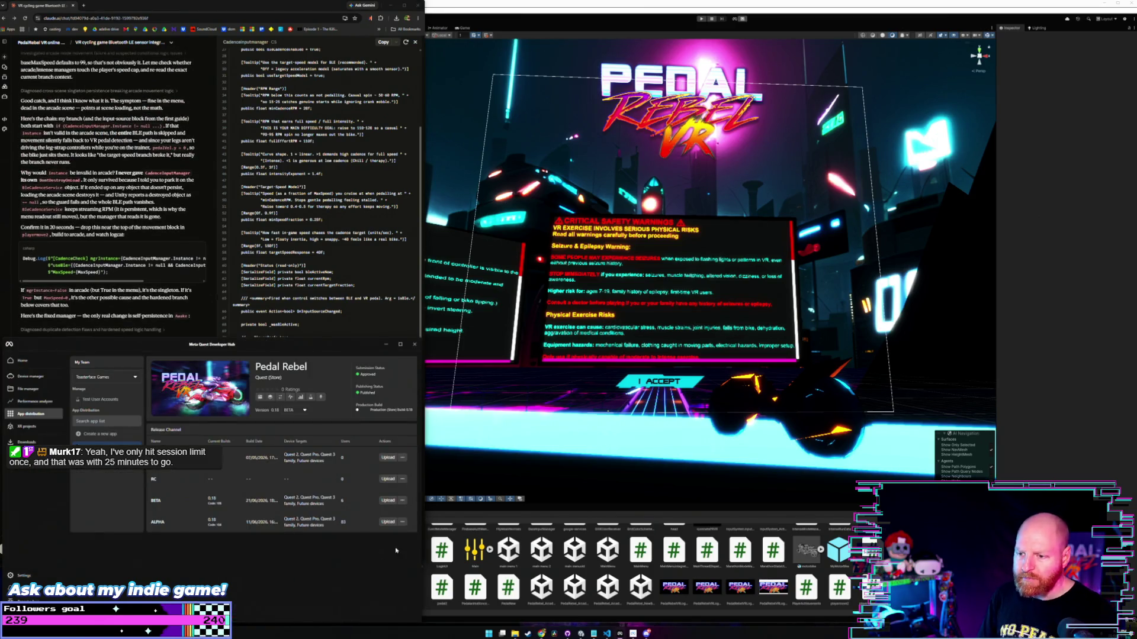
Bring Unity forward and look over the File menu options.
click(486, 143)
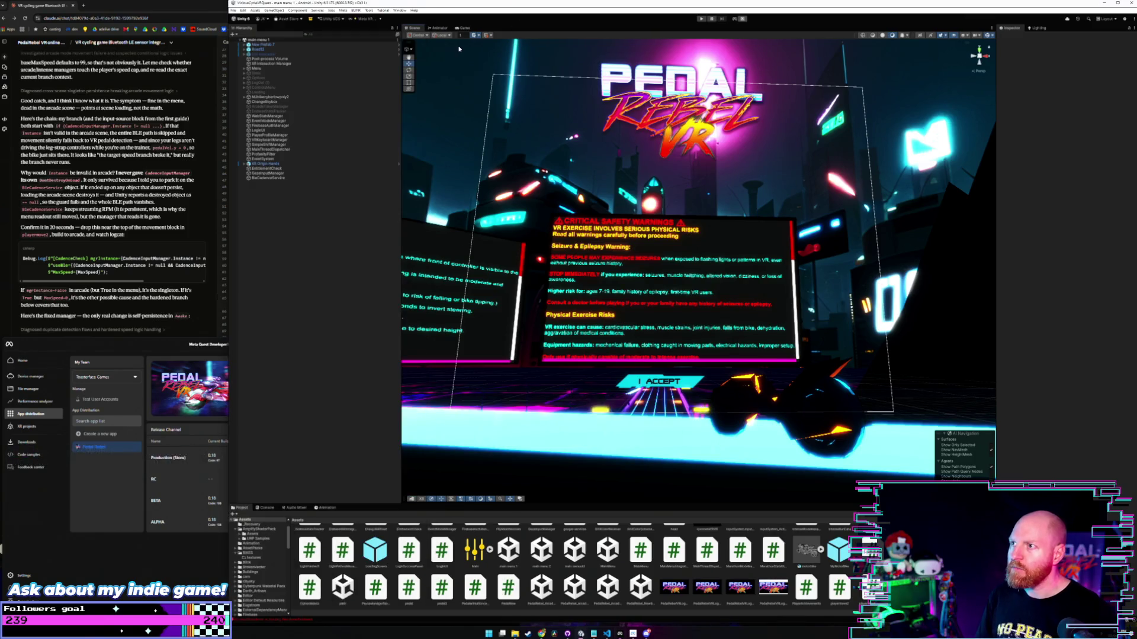
click(235, 10)
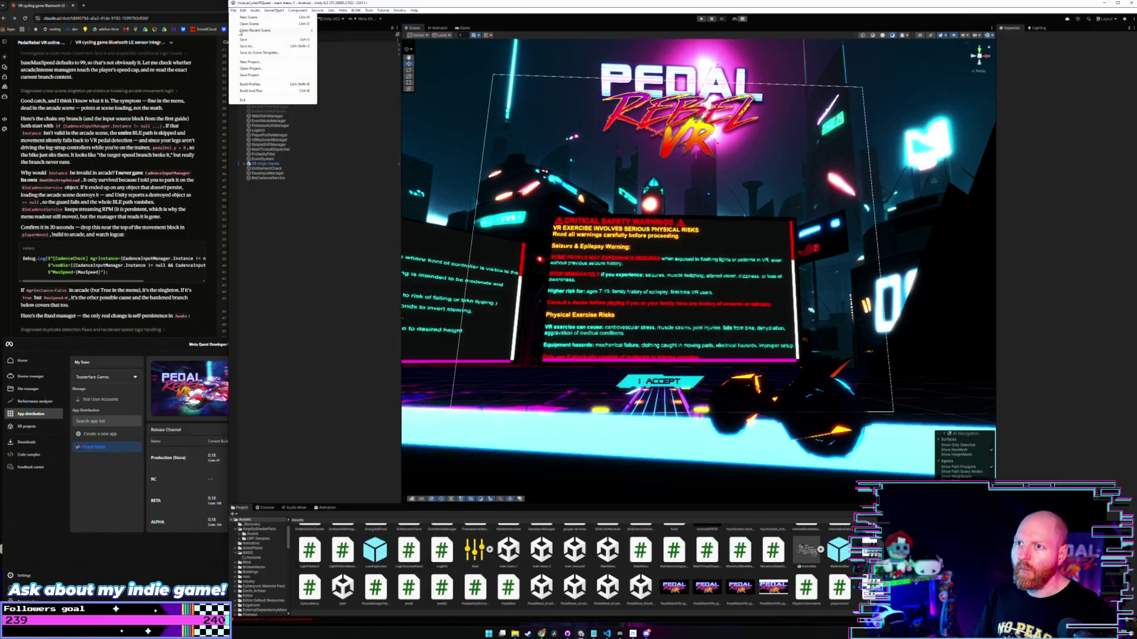
click(243, 40)
click(234, 18)
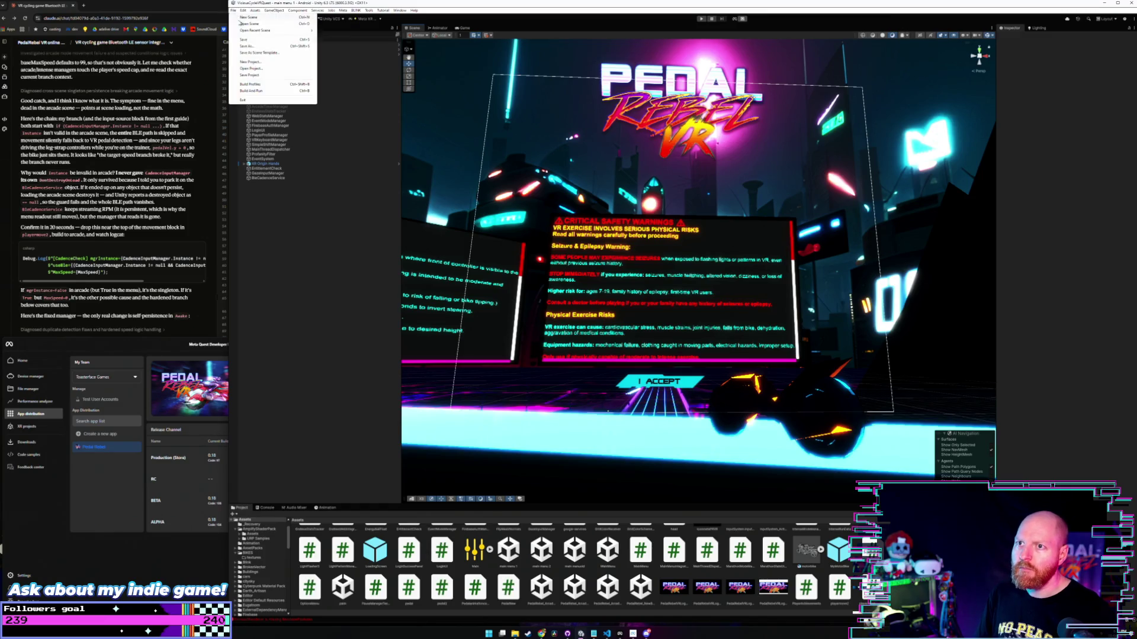
click(277, 74)
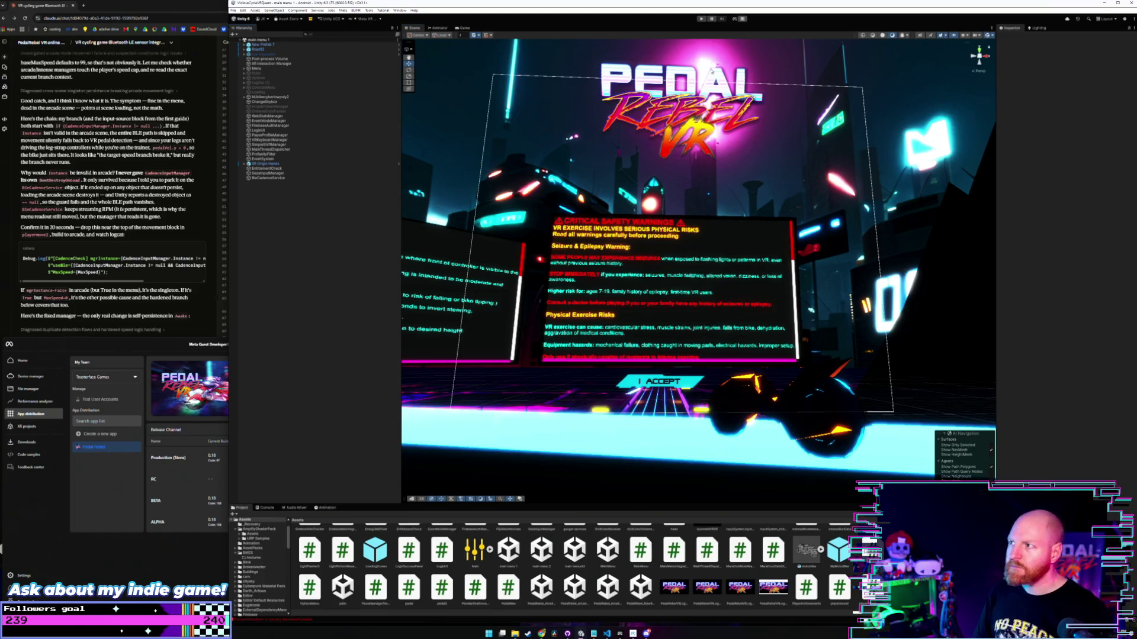
Minimize the Quest developer hub and enter Play mode with the main menu scene running.
click(701, 21)
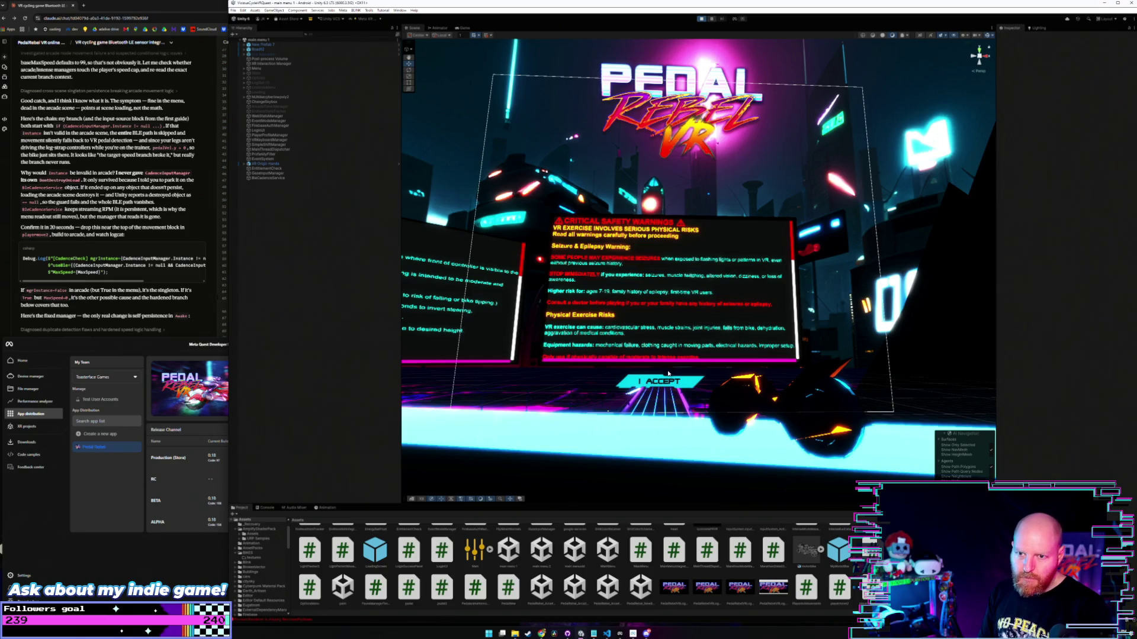
click(180, 343)
click(356, 344)
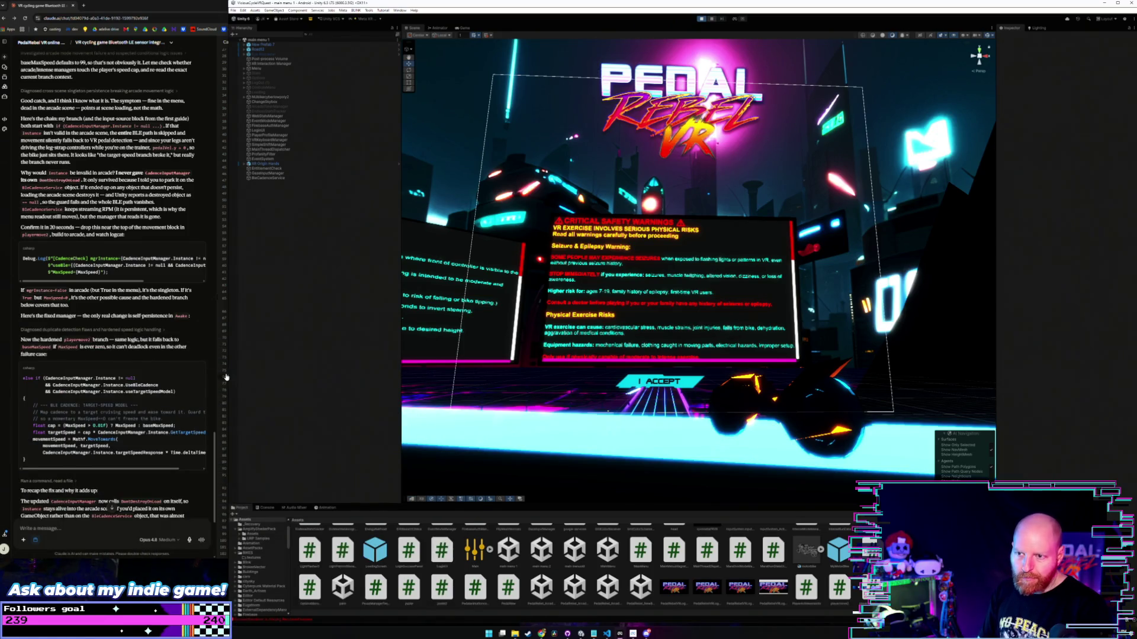
key(ctrl+p)
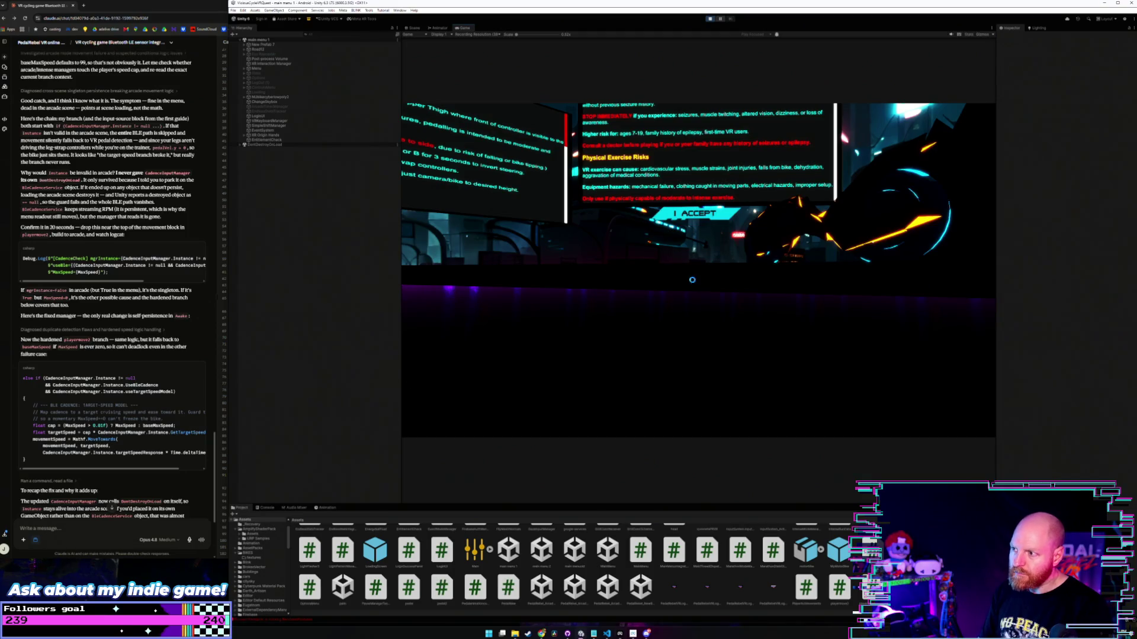
Accept the safety warning in the Game view and lower the system volume.
click(703, 211)
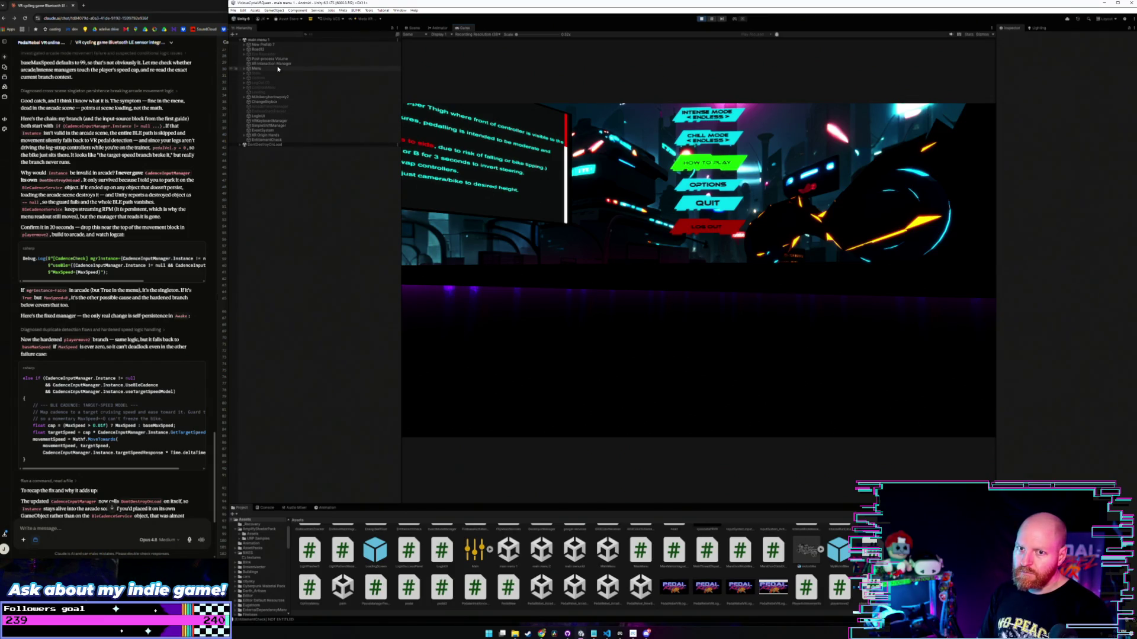
key(XF86AudioLowerVolume)
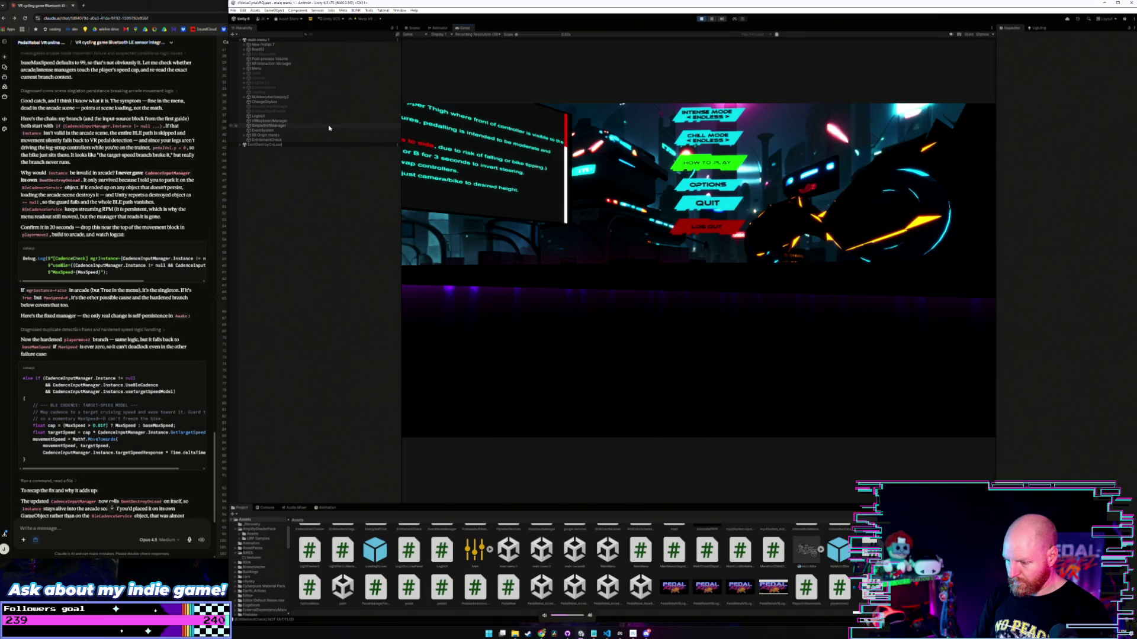
key(XF86AudioLowerVolume)
key(XF86AudioLowerVolume)
key(XF86AudioLowerVolume)
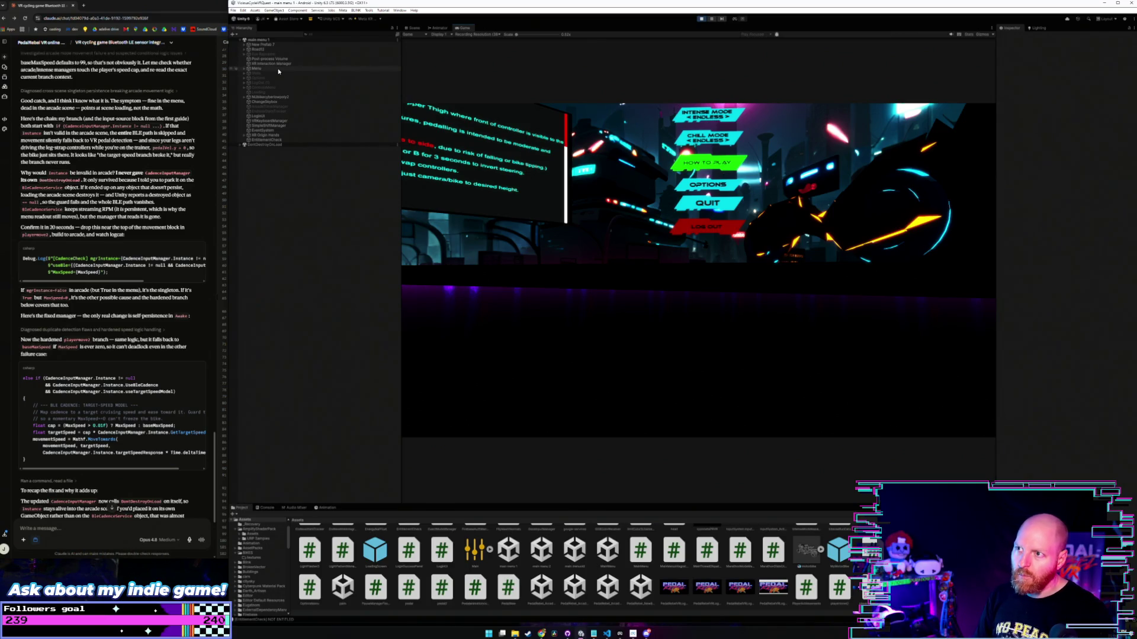
Select Menu > MainMenu, nudge its Pos Y, and launch arcade mode from the menu.
click(278, 69)
key(Right)
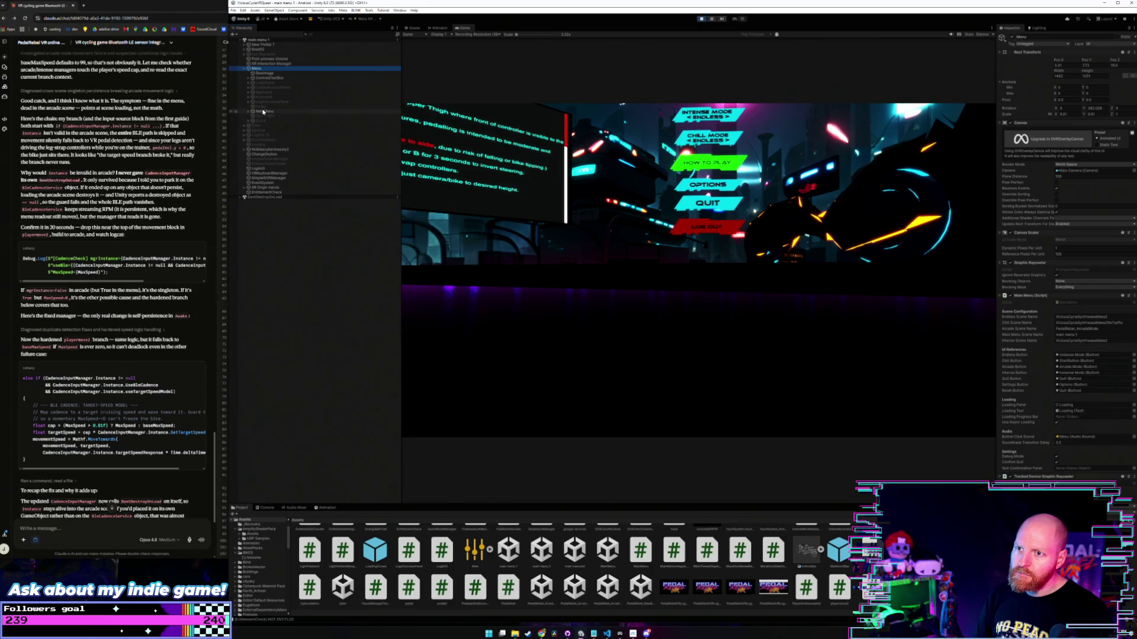
click(263, 111)
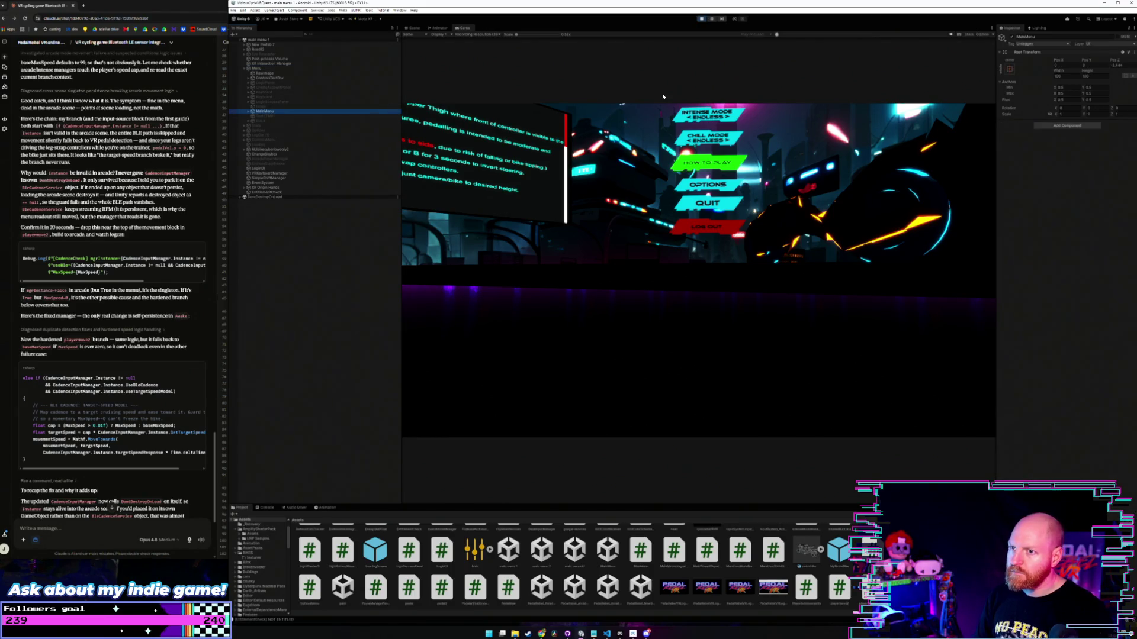
drag(1085, 59, 764, 140)
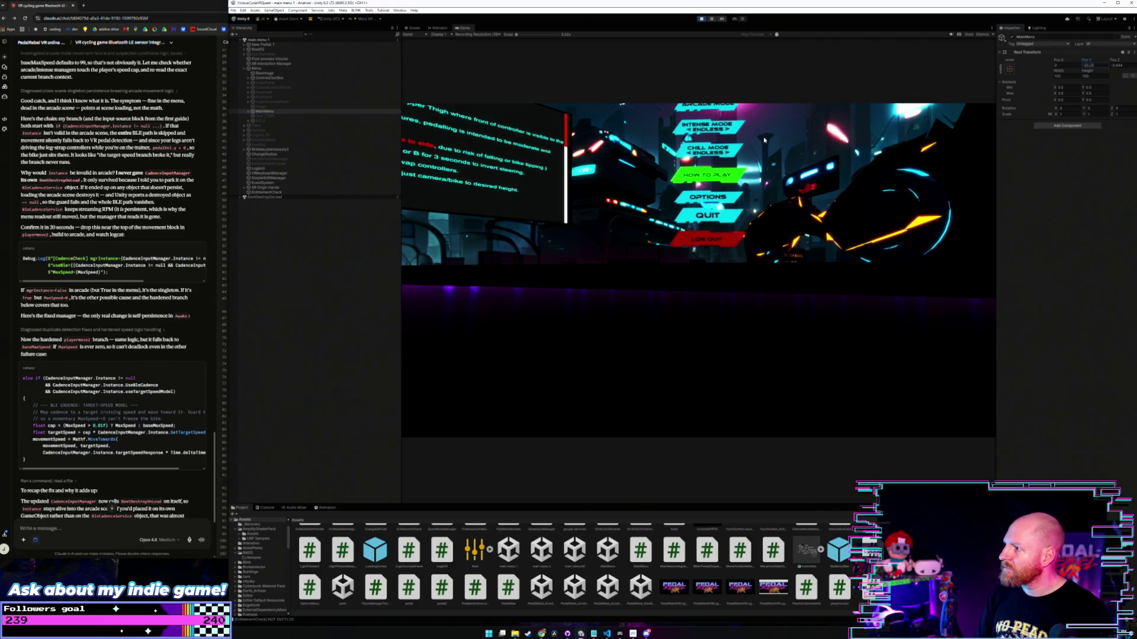
click(706, 104)
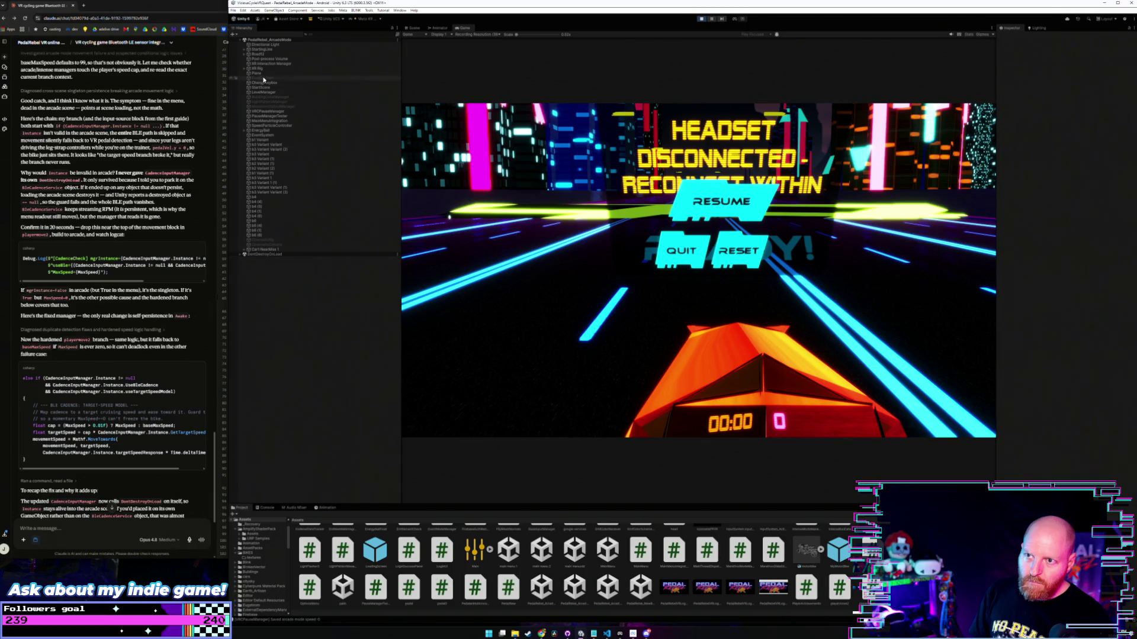
Inspect BleCadenceService under DontDestroyOnLoad during the arcade run, then exit Play mode.
click(285, 254)
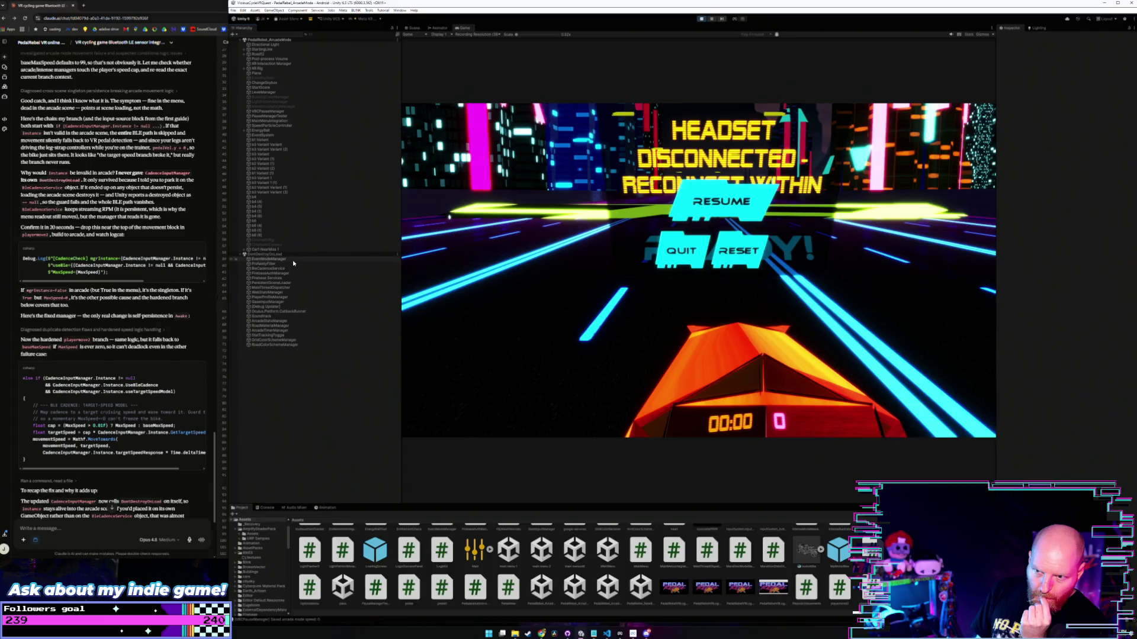
click(293, 269)
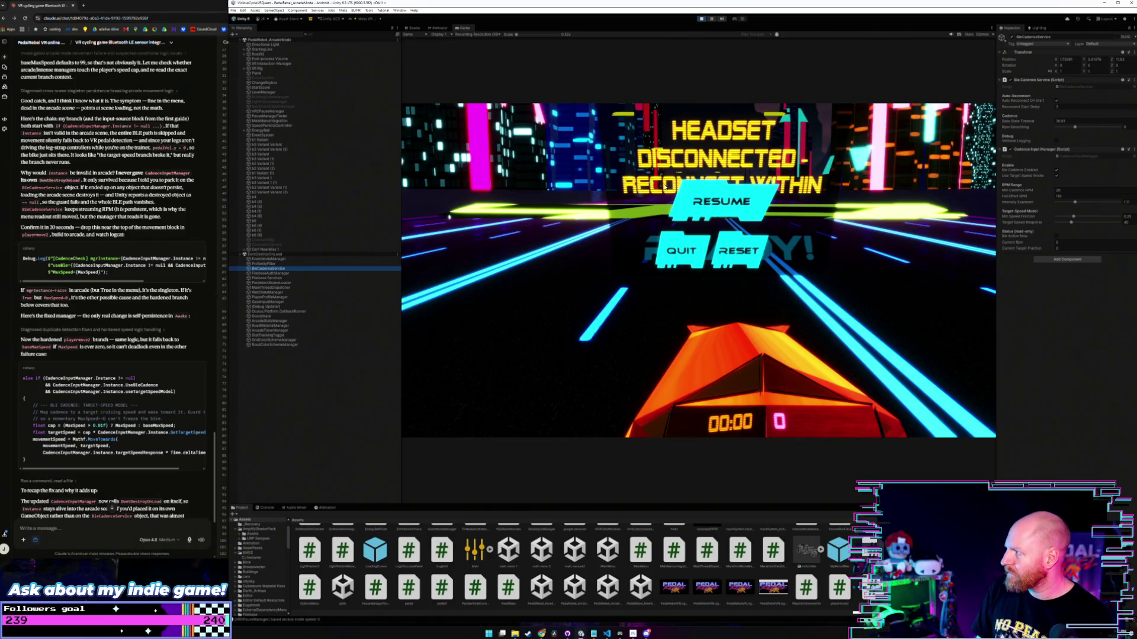
click(700, 21)
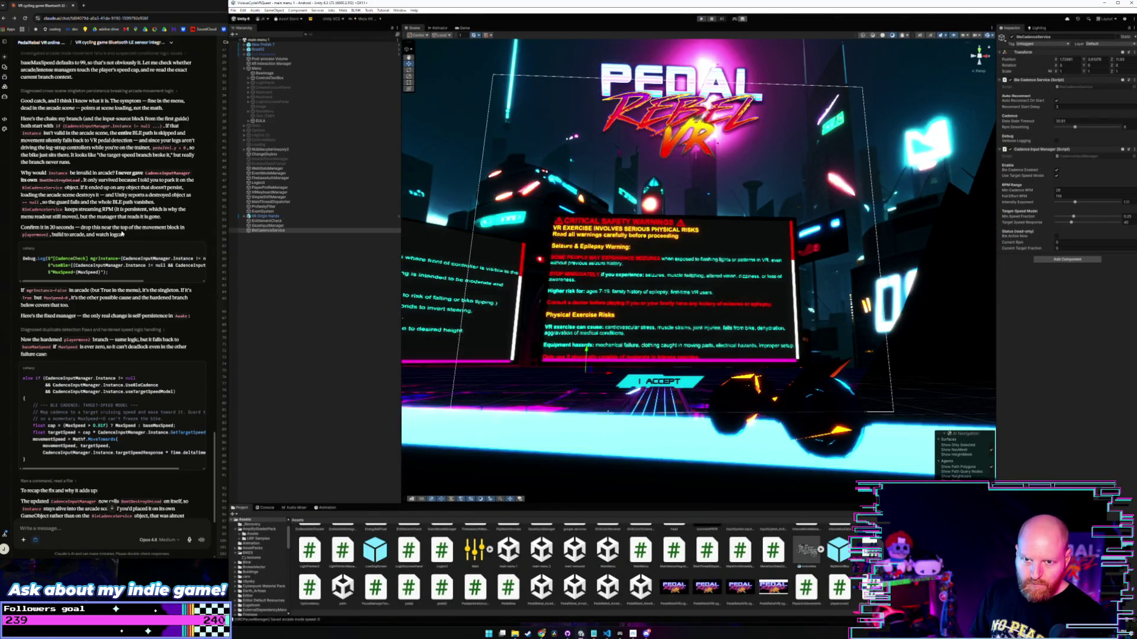
Show the test run's Console log, then bring Claude's CadenceInputManager code panel forward.
mouse_move(141, 283)
mouse_down()
mouse_move(200, 284)
mouse_move(129, 285)
mouse_up()
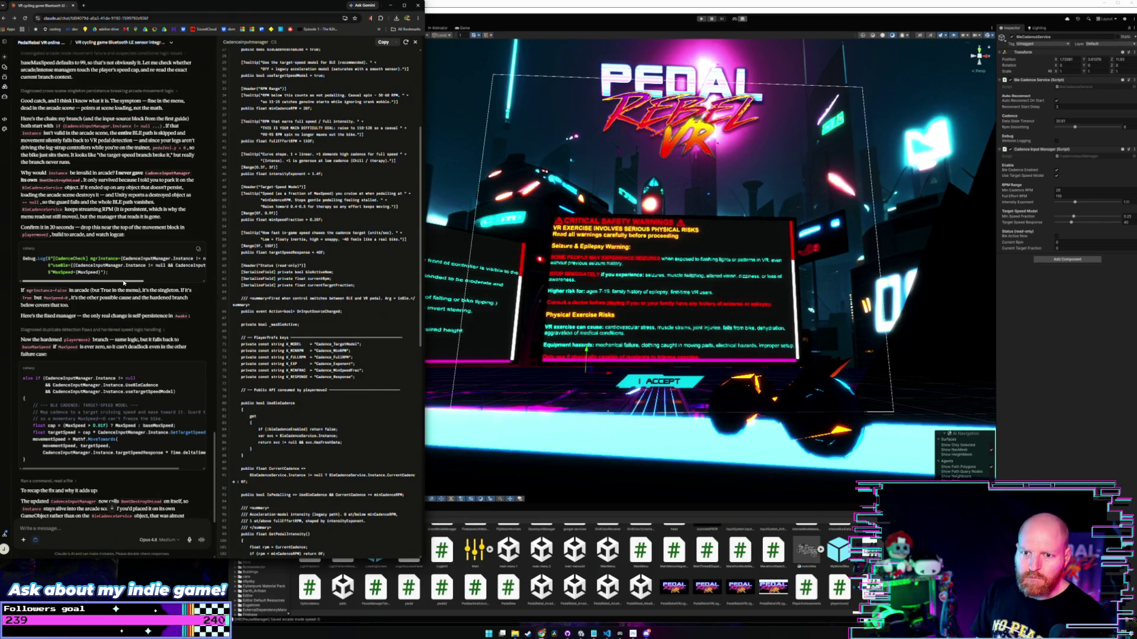
mouse_move(124, 282)
mouse_down()
mouse_move(211, 275)
mouse_move(122, 275)
mouse_up()
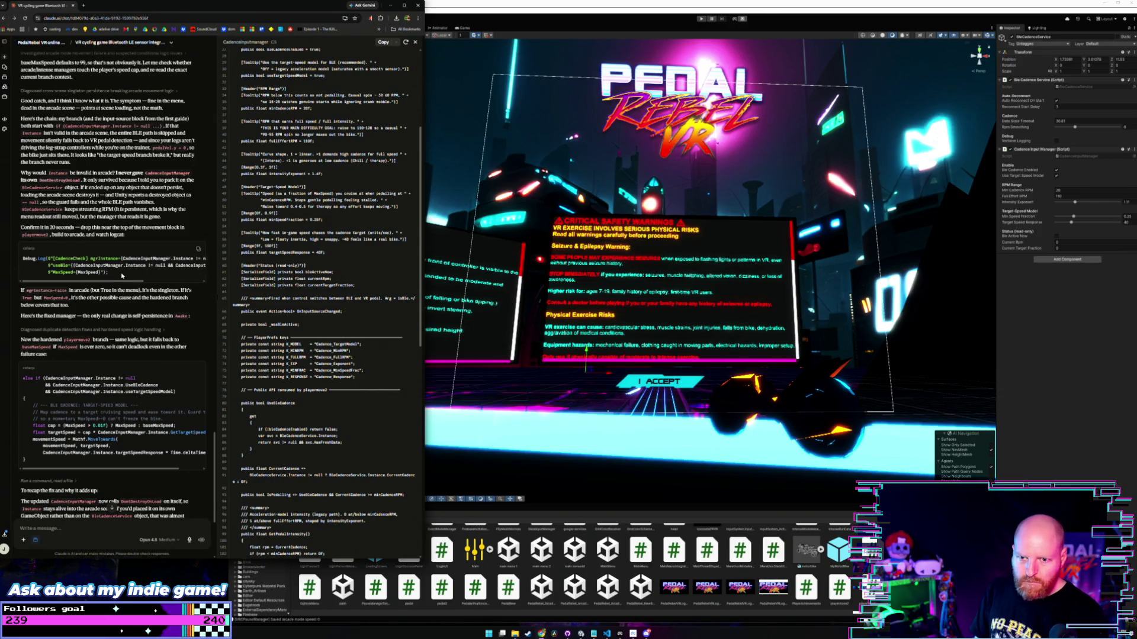
click(471, 510)
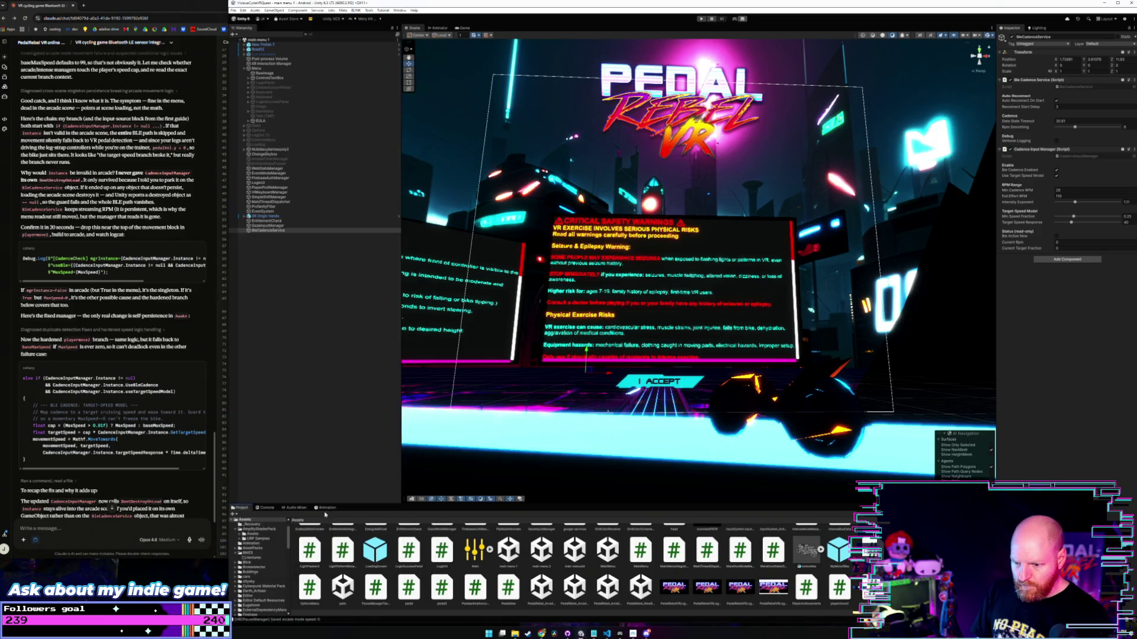
click(265, 508)
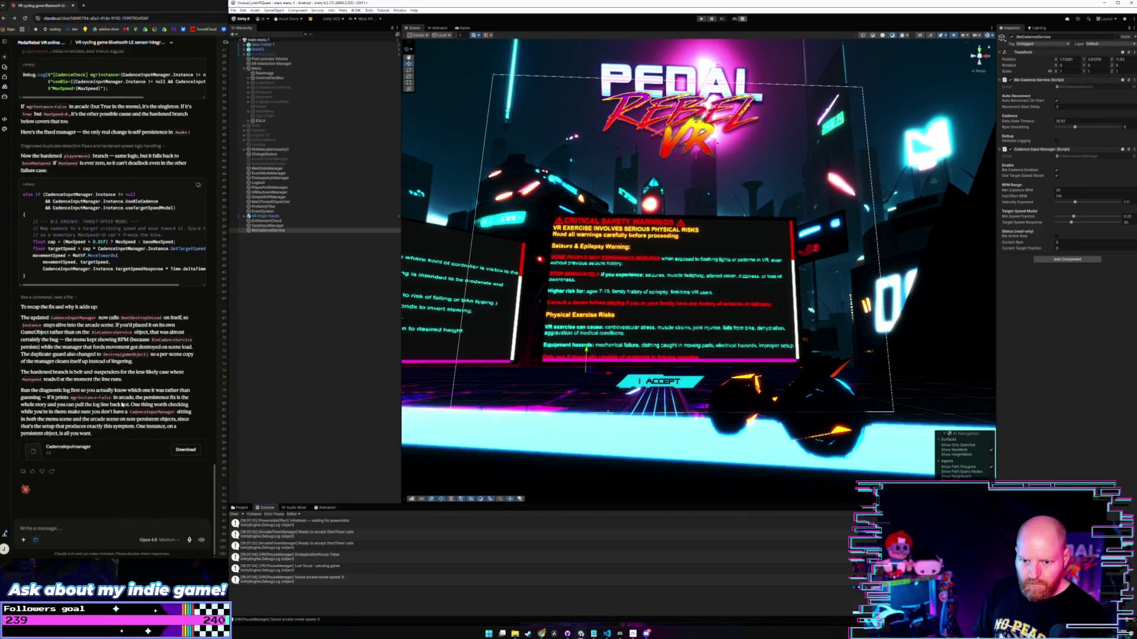
click(123, 463)
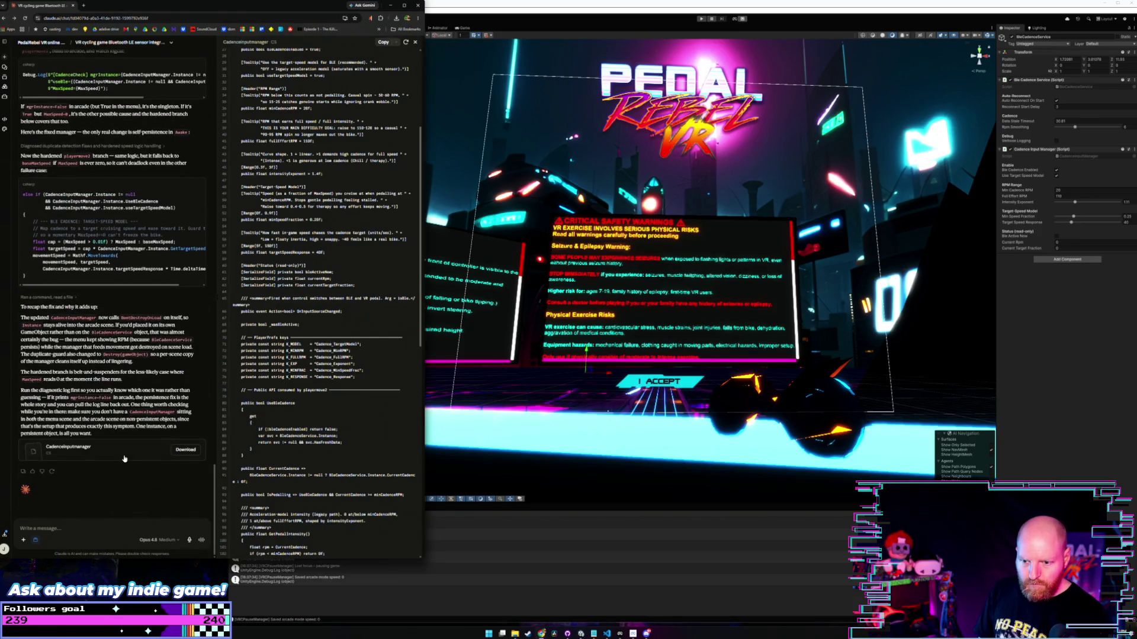
Replace CadenceInputManager.cs contents with Claude's updated code and save it.
click(382, 44)
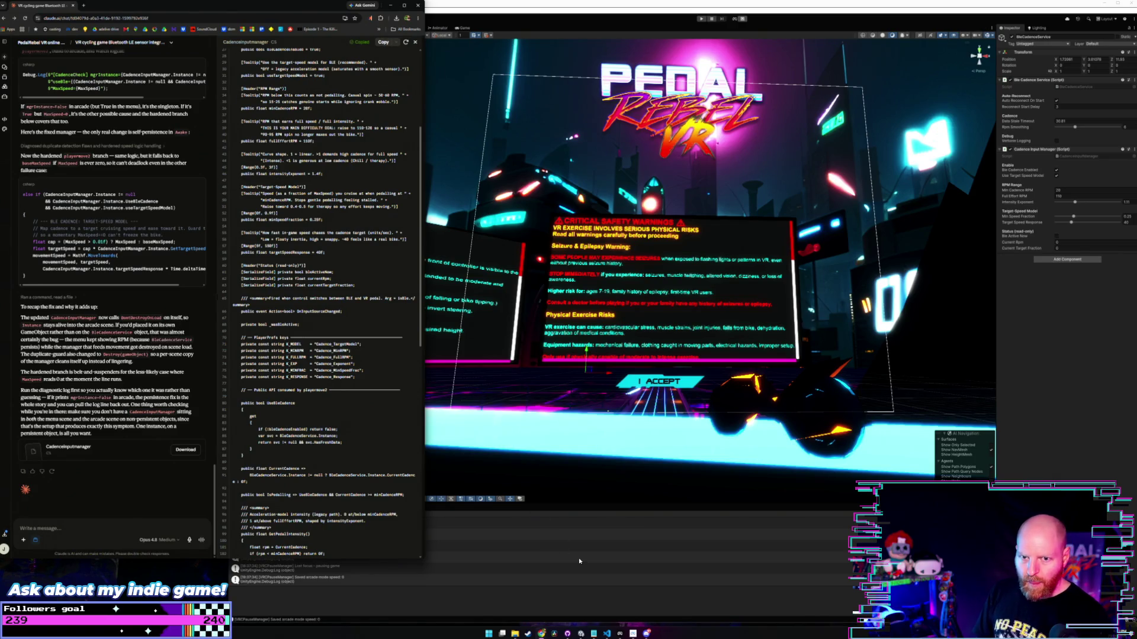
click(606, 634)
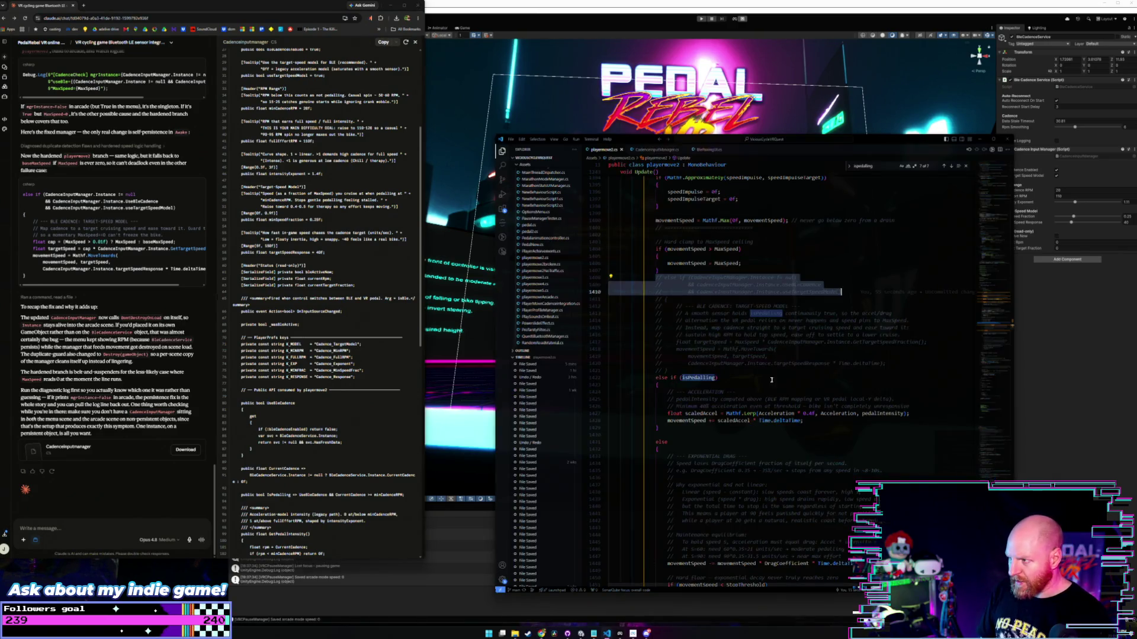
click(656, 150)
key(ctrl+a)
key(ctrl+v)
key(ctrl+s)
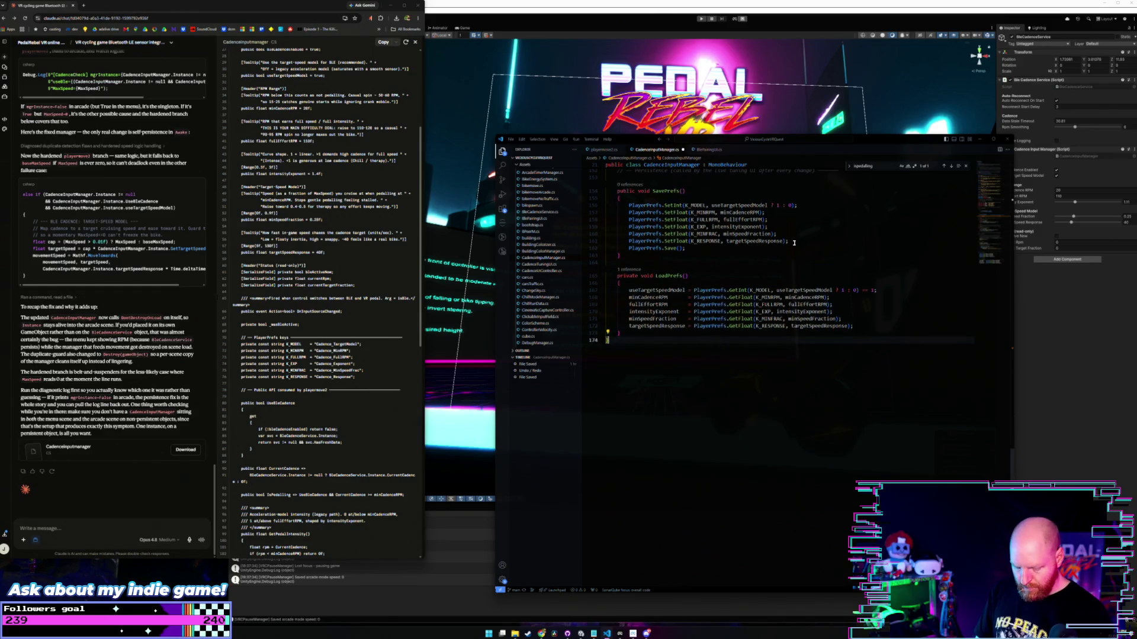
scroll(630, 261, up, 3)
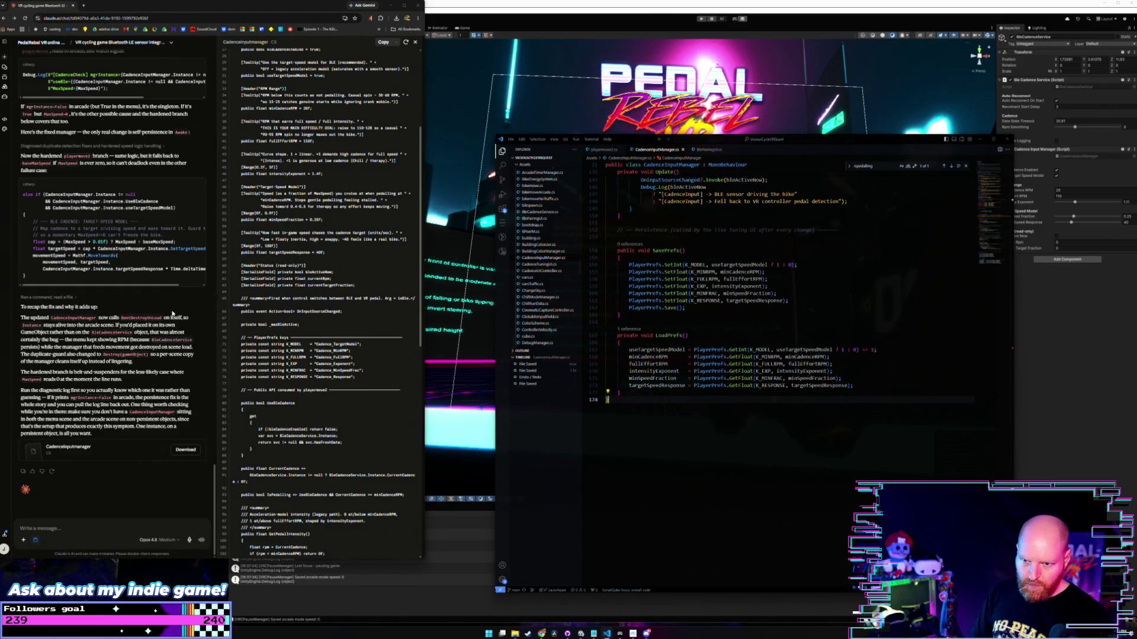
Uncomment the BLE cadence target-speed block in playermove2's Update method.
click(603, 149)
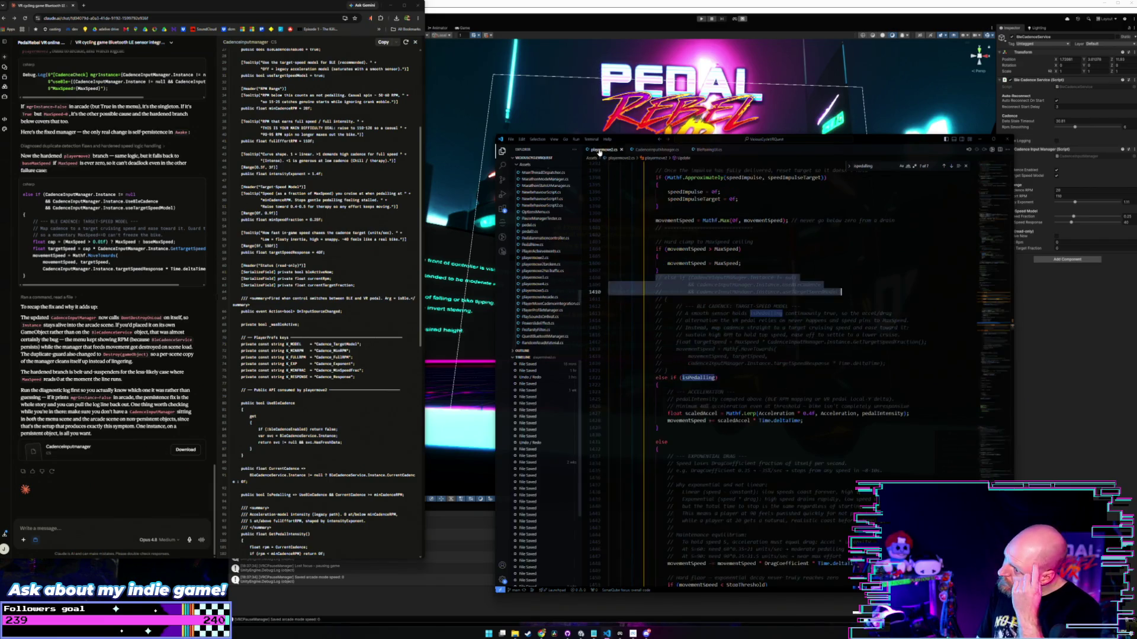
drag(657, 372, 635, 277)
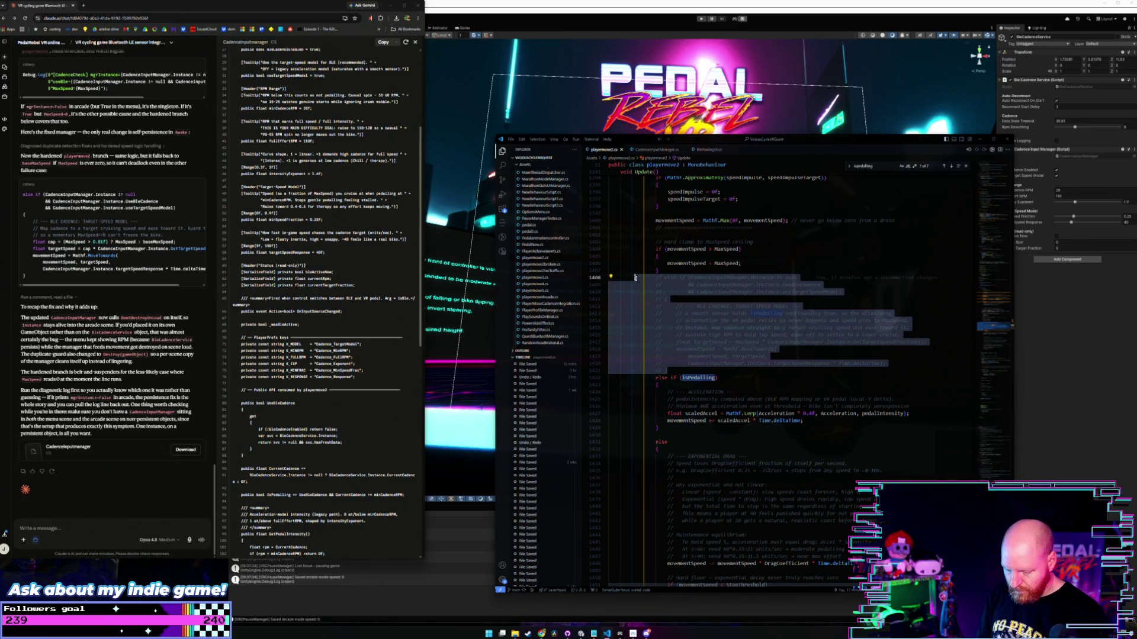
key(ctrl+slash)
click(693, 273)
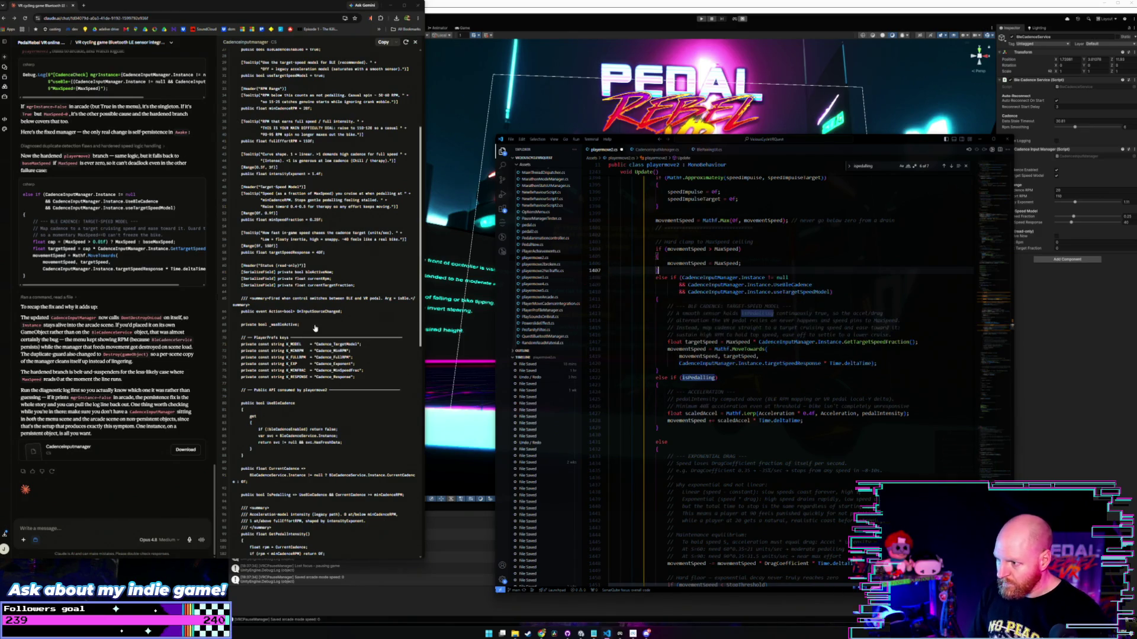
click(193, 309)
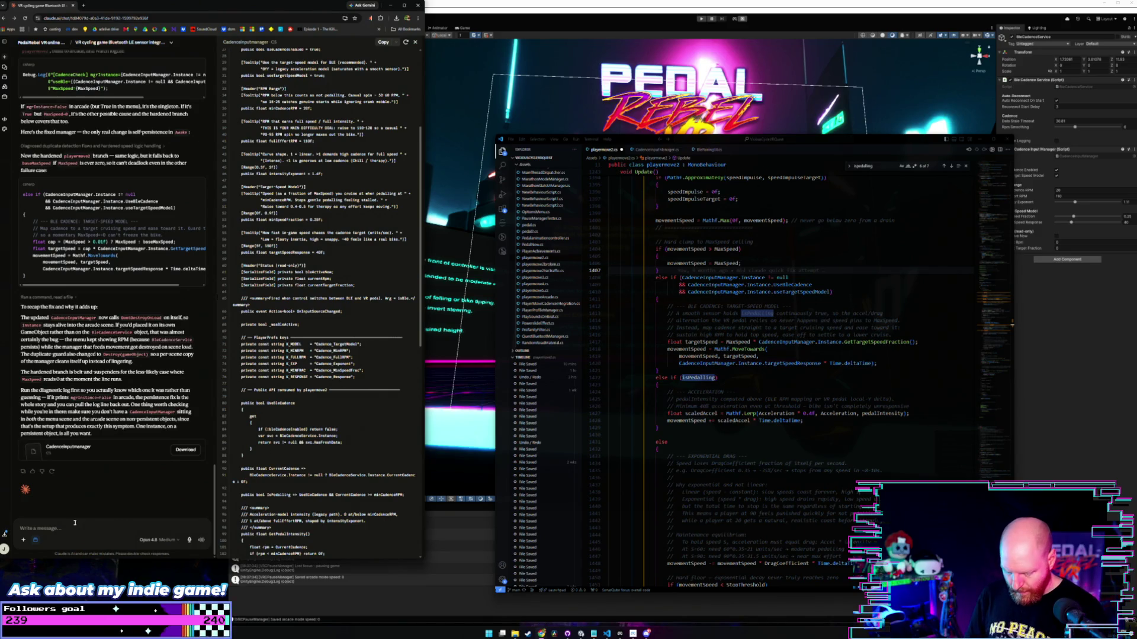
Ask Claude for a UI text element updating once per second with live cadence rpm in arcade mode.
text(ok lets not)
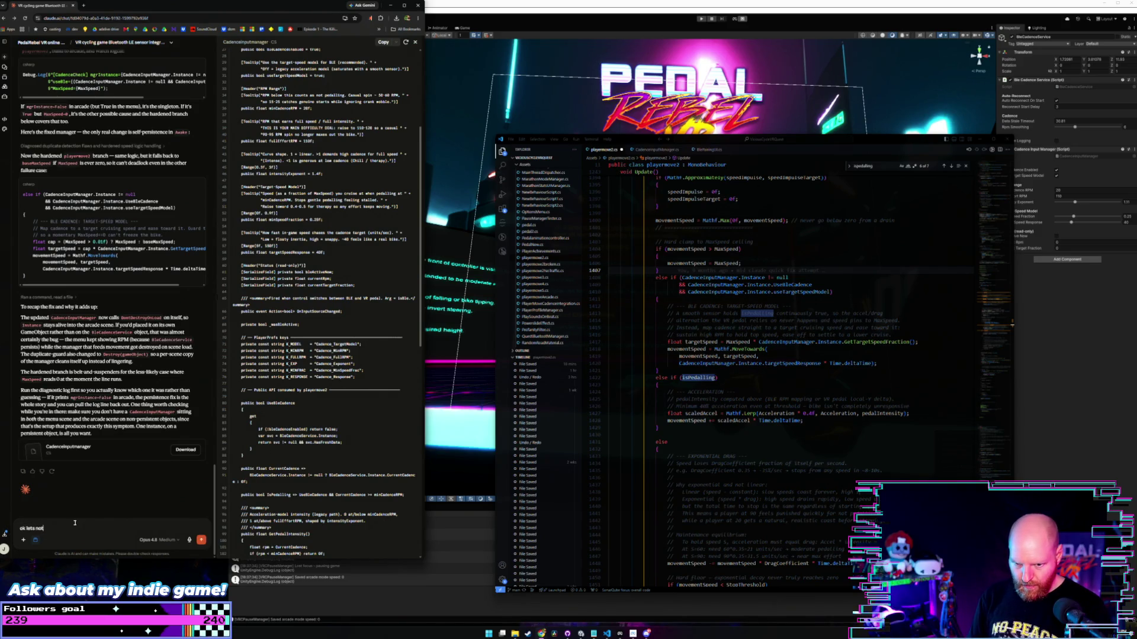
text( a)
key(BackSpace)
key(BackSpace)
key(BackSpace)
text(ive)
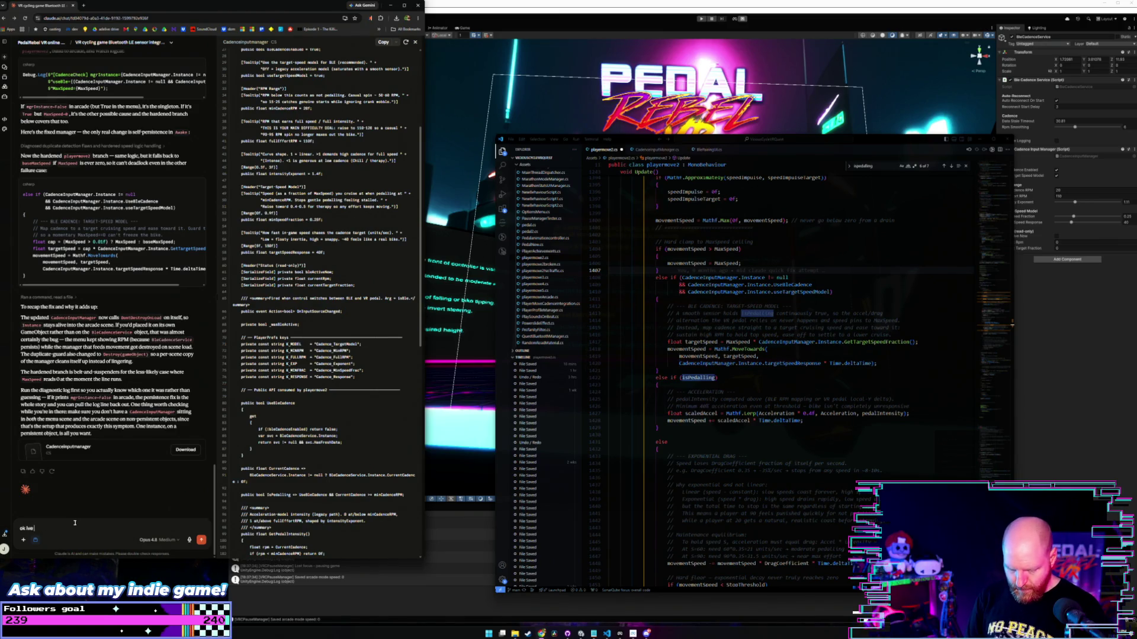
text( upaded the)
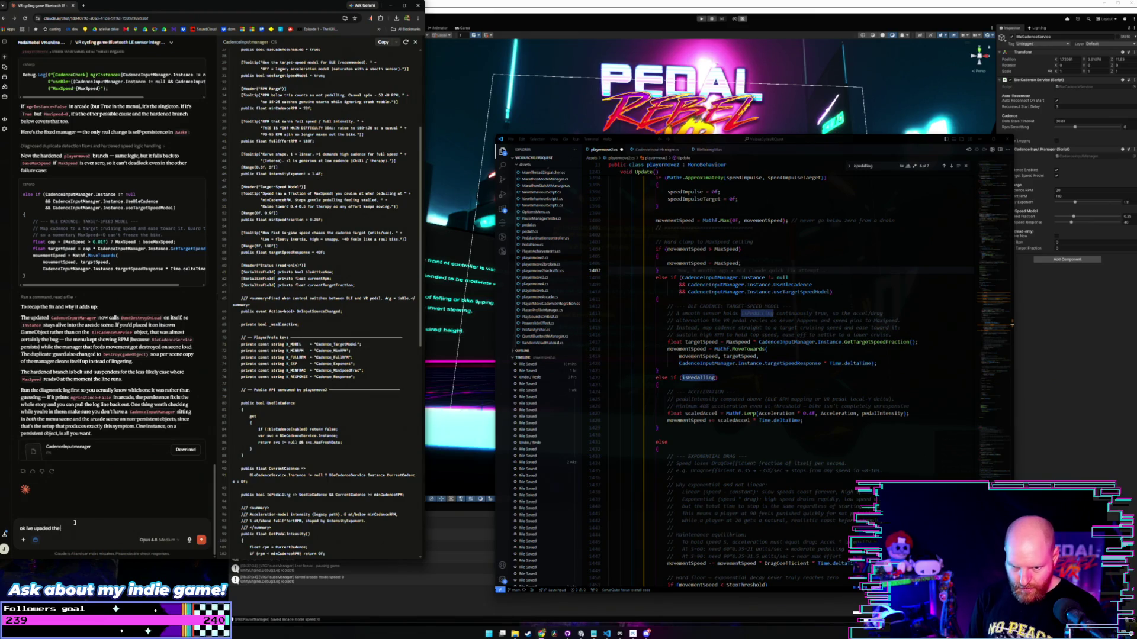
key(BackSpace)
key(BackSpace)
key(BackSpace)
key(BackSpace)
key(BackSpace)
key(BackSpace)
key(BackSpace)
key(BackSpace)
text(da)
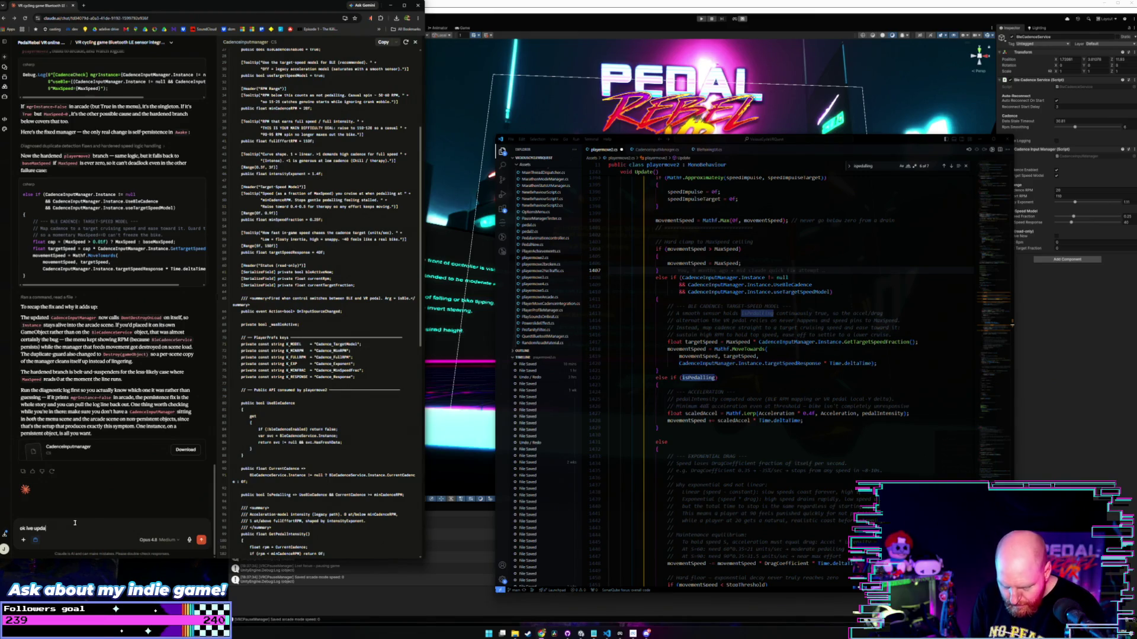
text(ted the script)
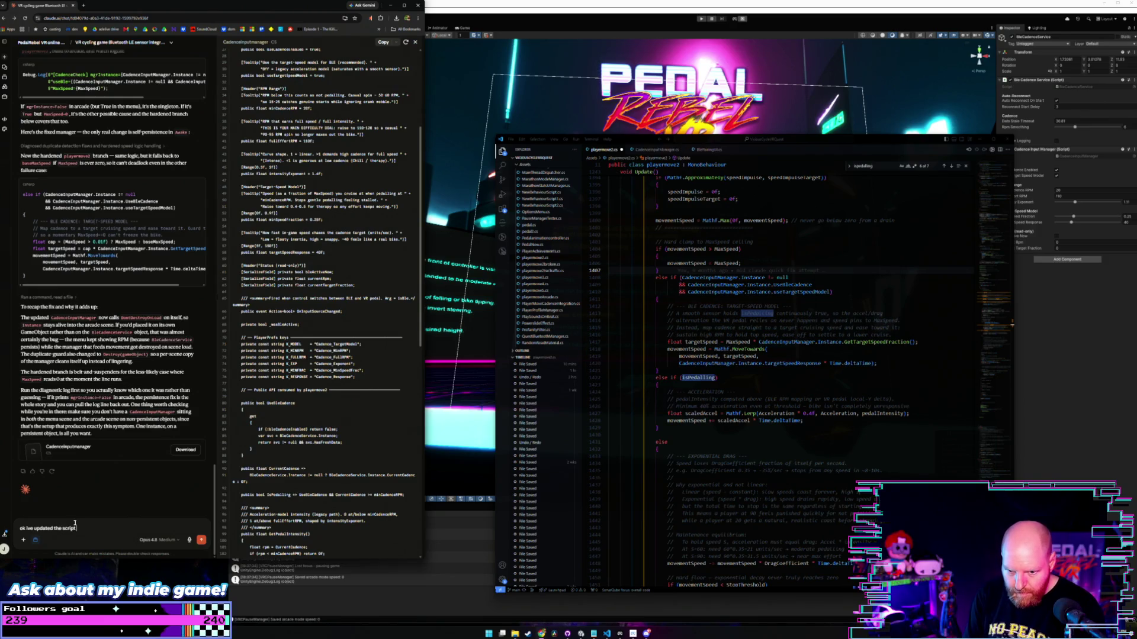
text( but lets put some more debug)
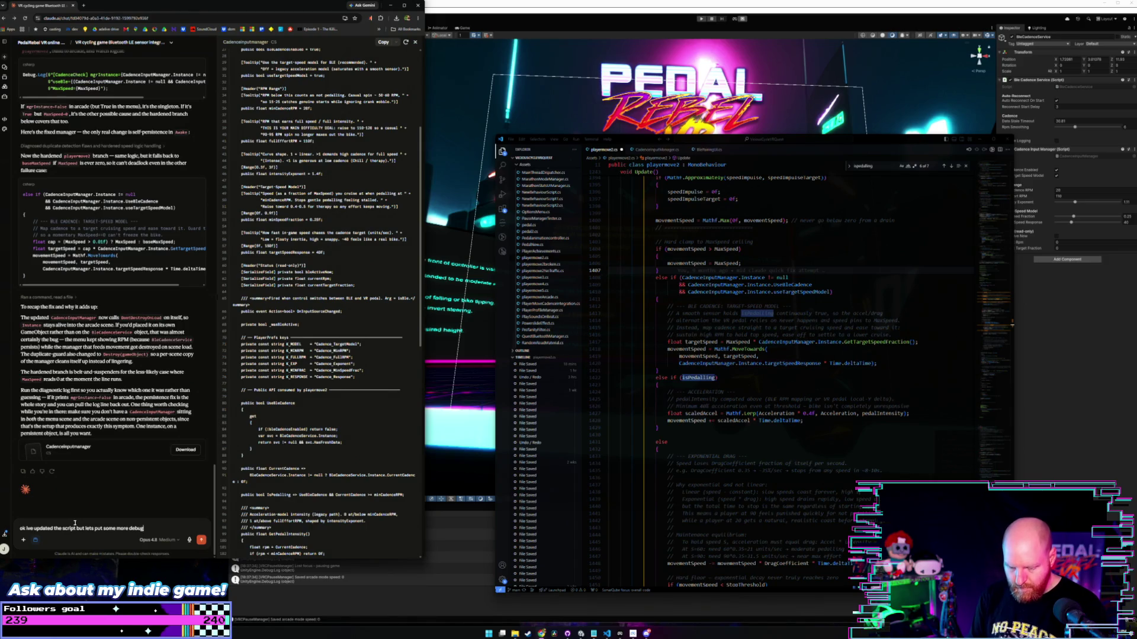
text( features)
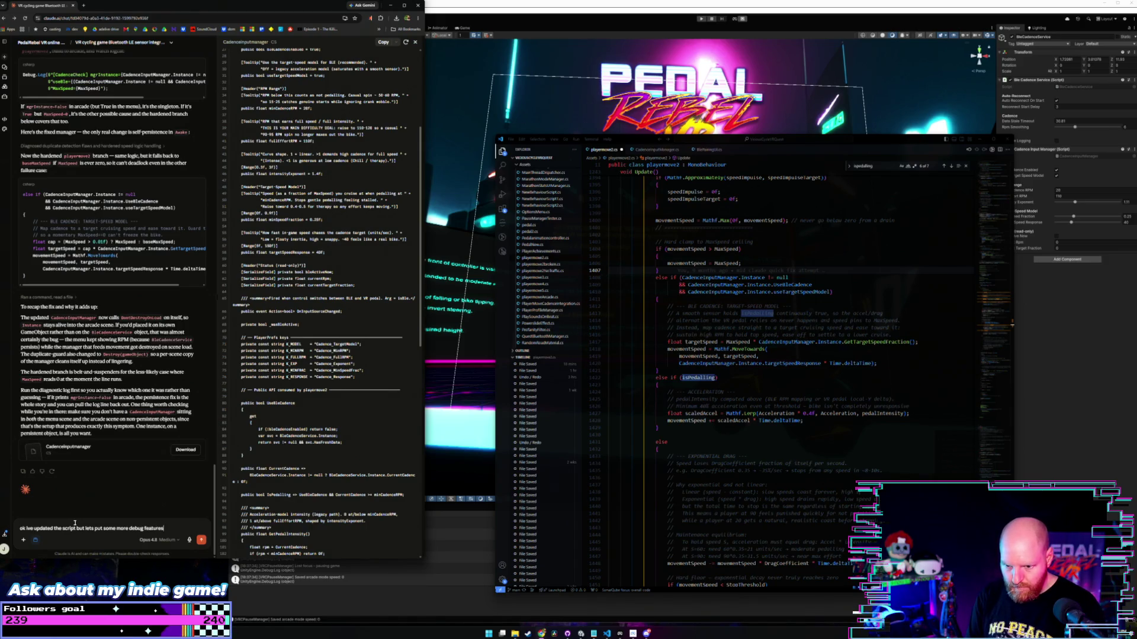
text( in as i wont be)
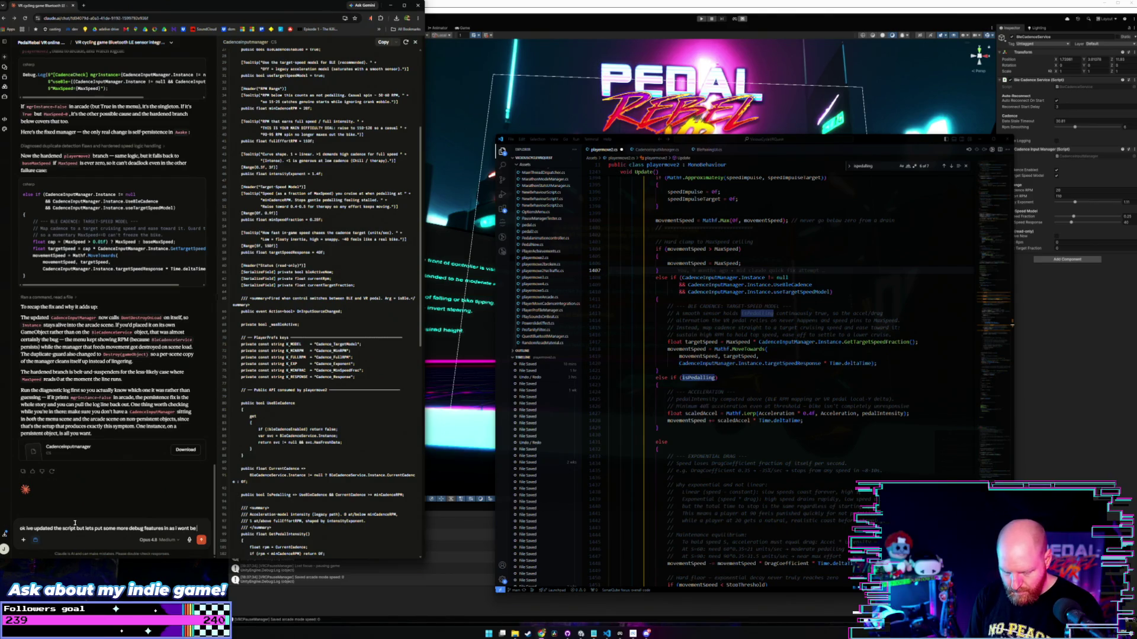
text( able to see any)
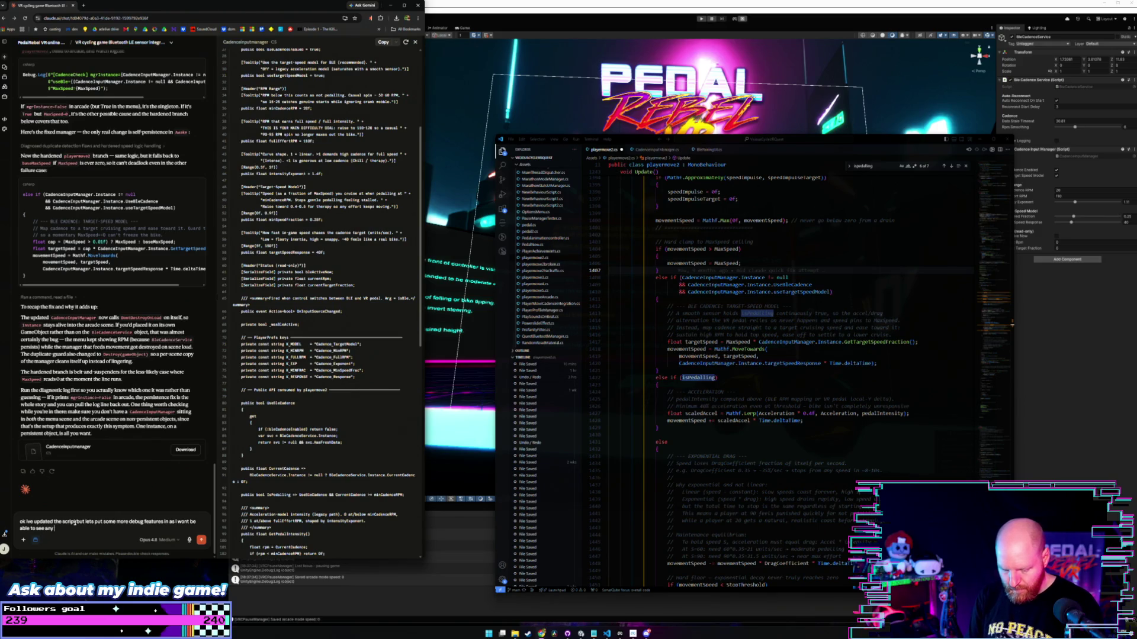
text( p)
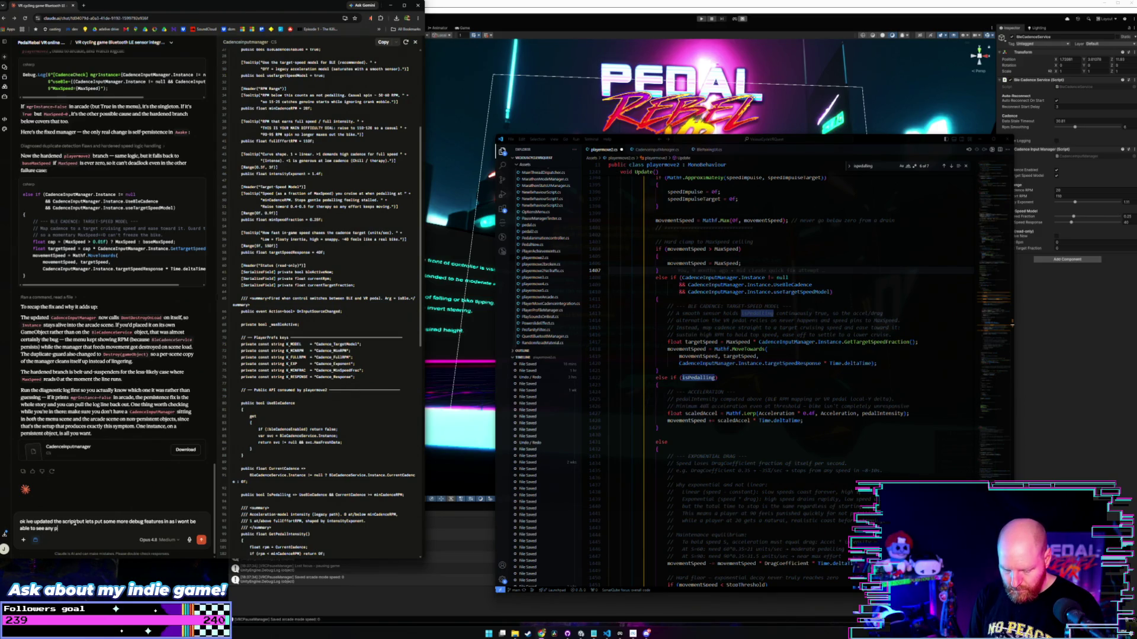
text(rint or logs)
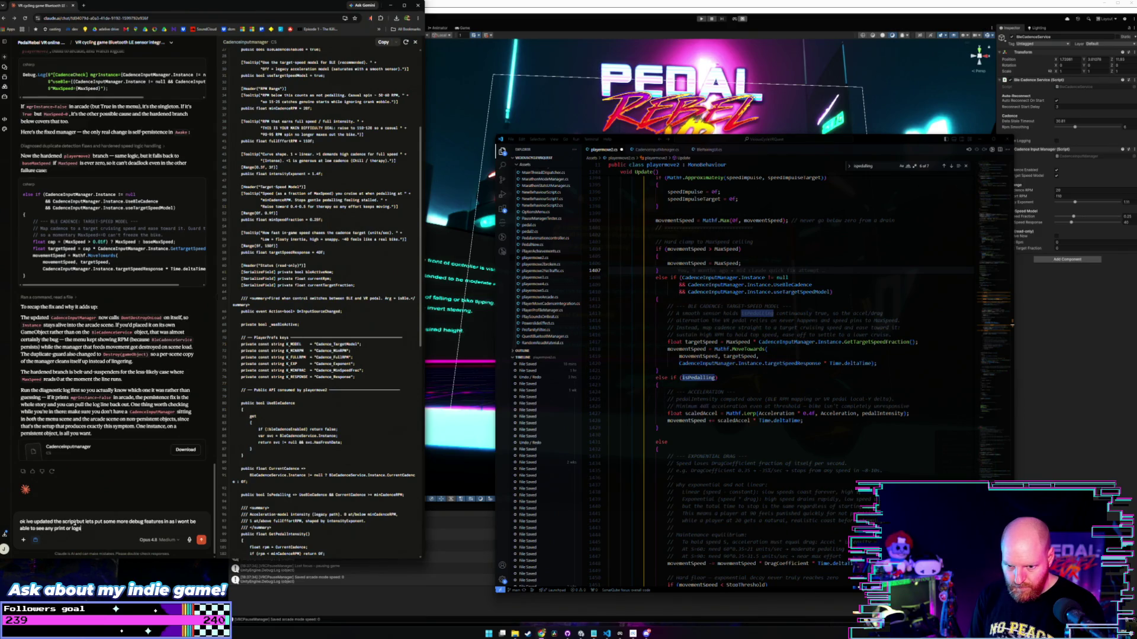
text( while in an)
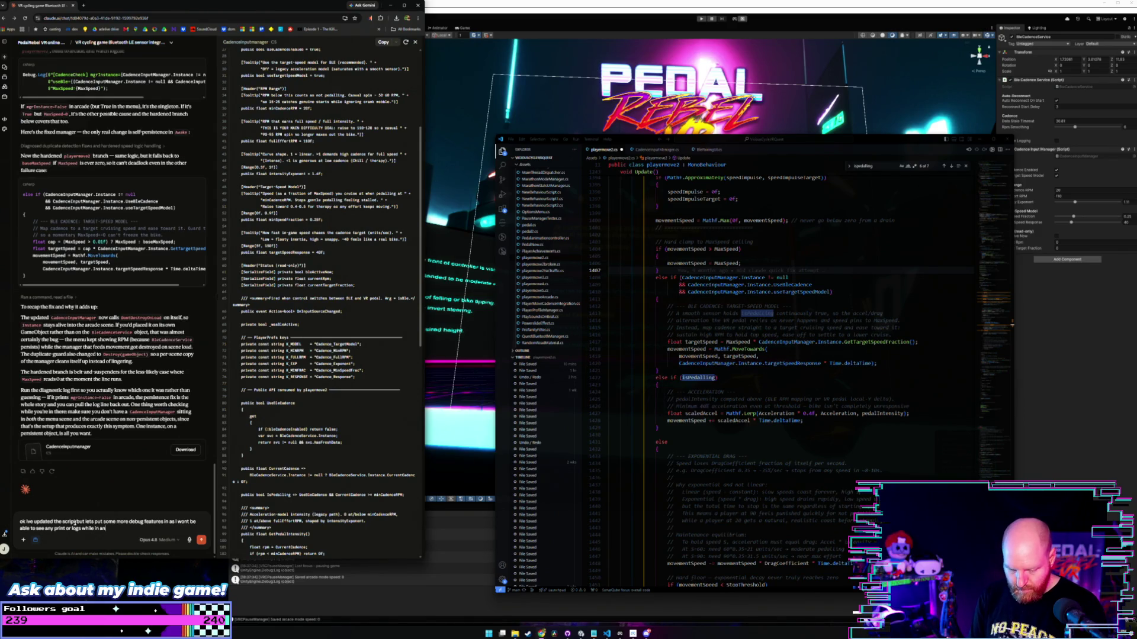
text(droid and it only works in)
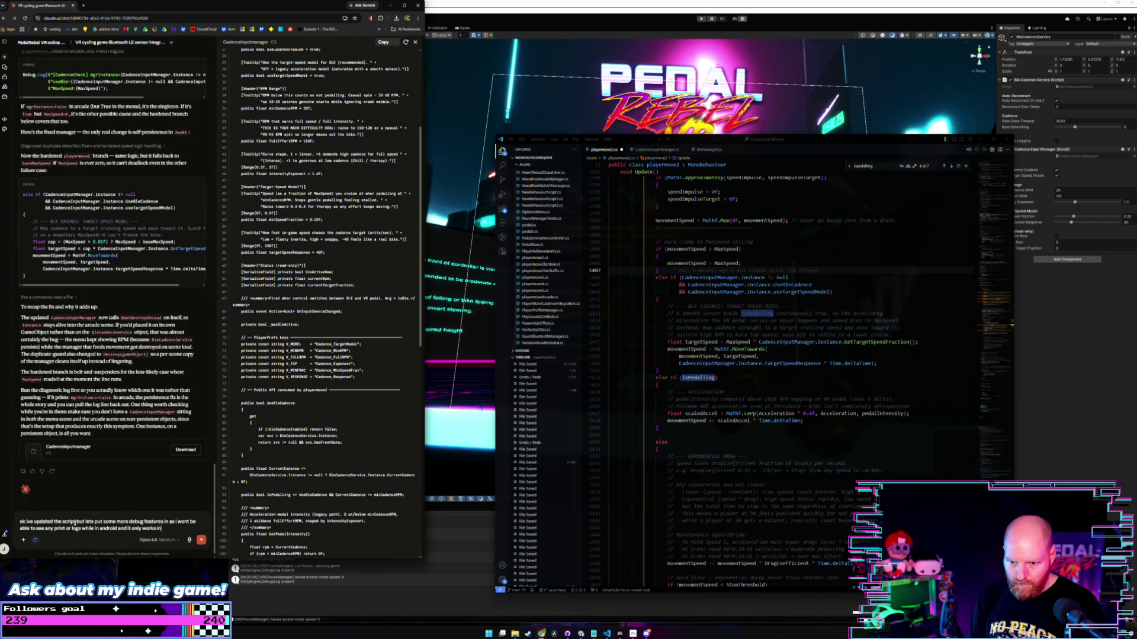
key(BackSpace)
key(BackSpace)
key(BackSpace)
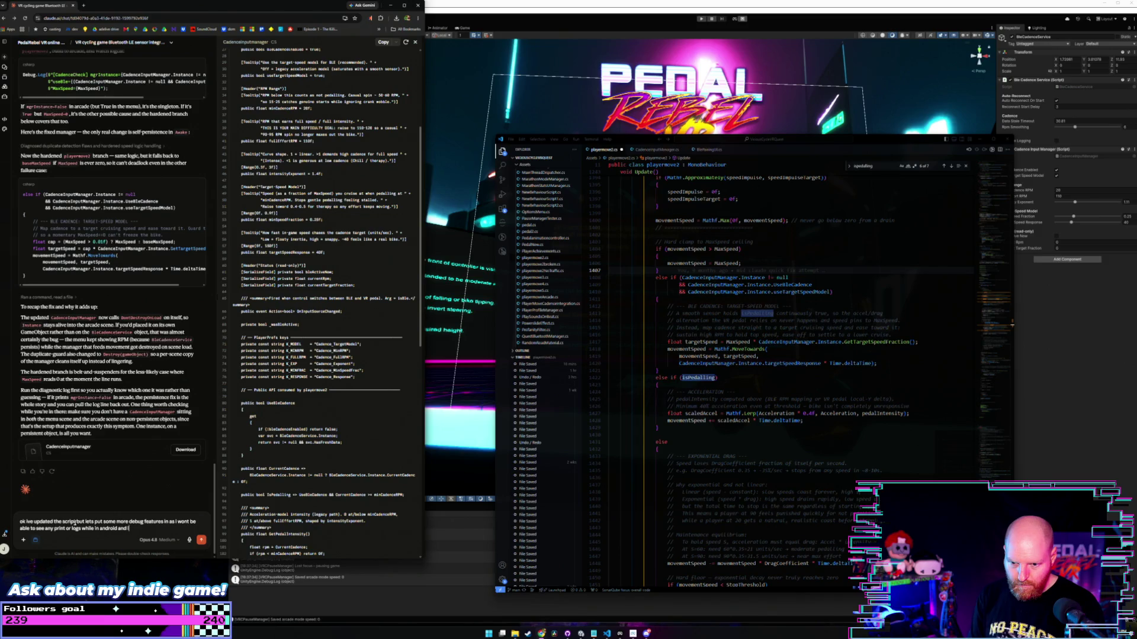
key(BackSpace)
key(BackSpace)
text(as the bluetooth only works in an)
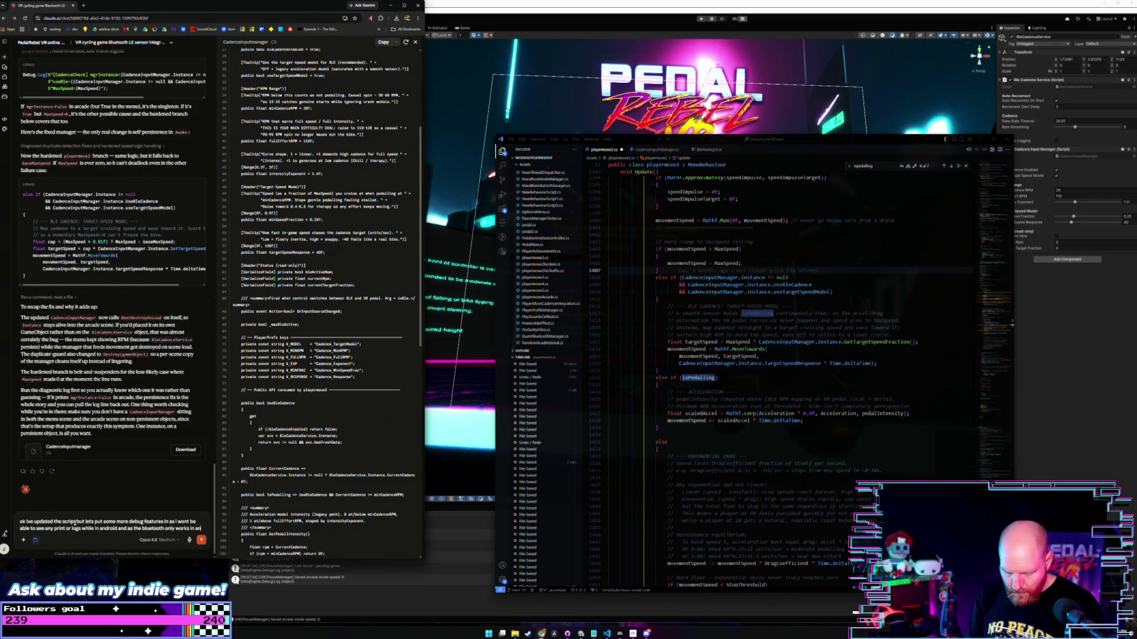
text(droid we need to be able to)
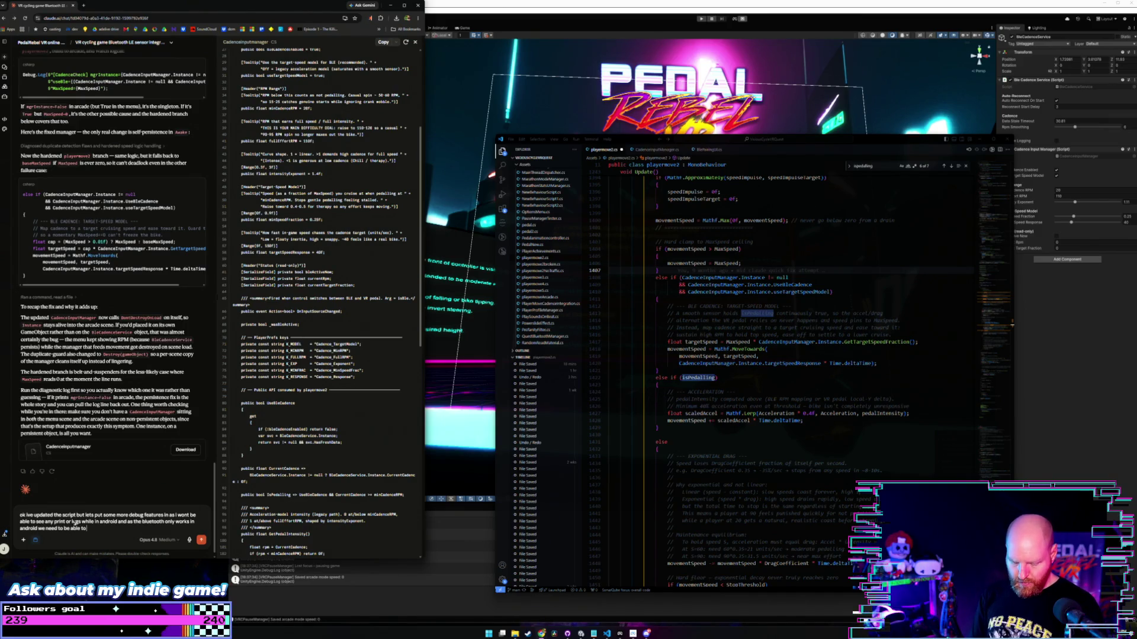
text( see the readout of the)
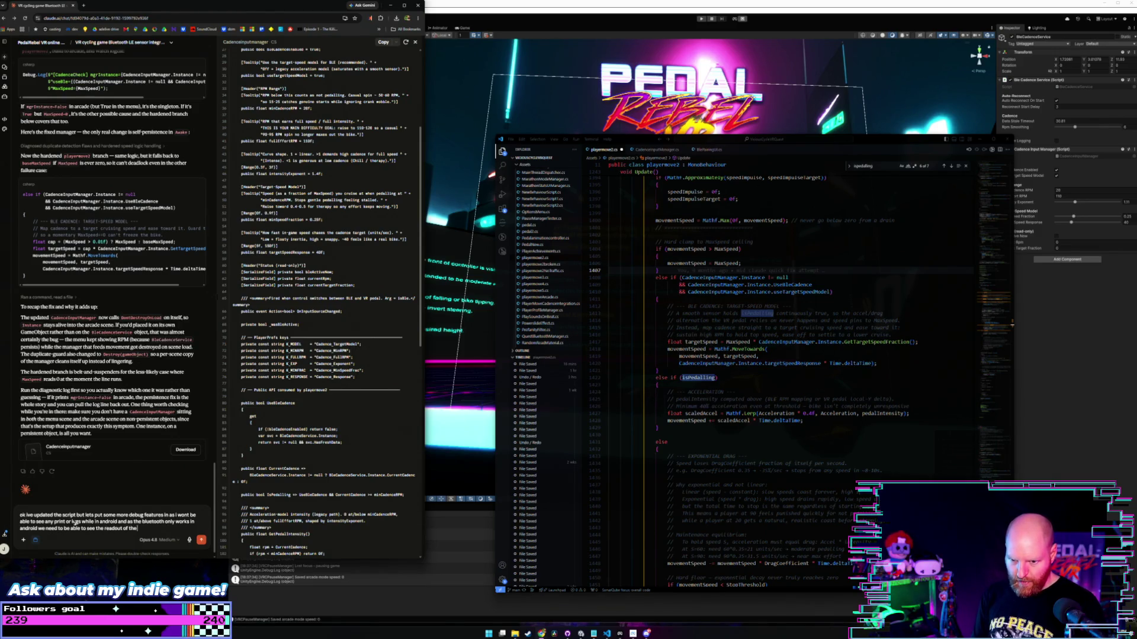
text( rpm)
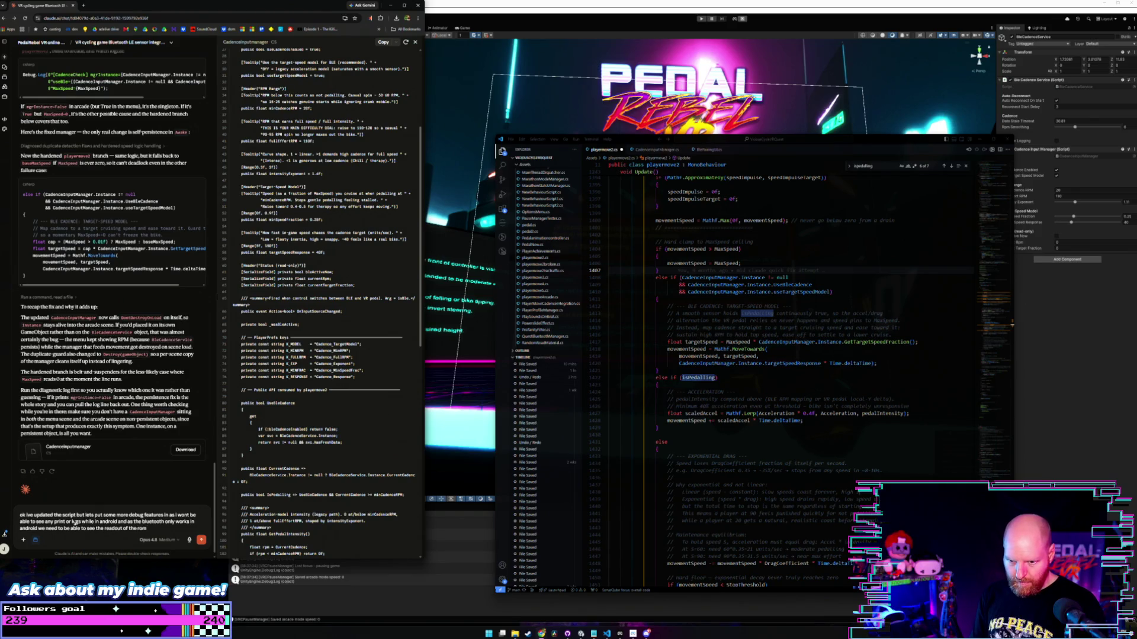
key(BackSpace)
key(BackSpace)
text(m)
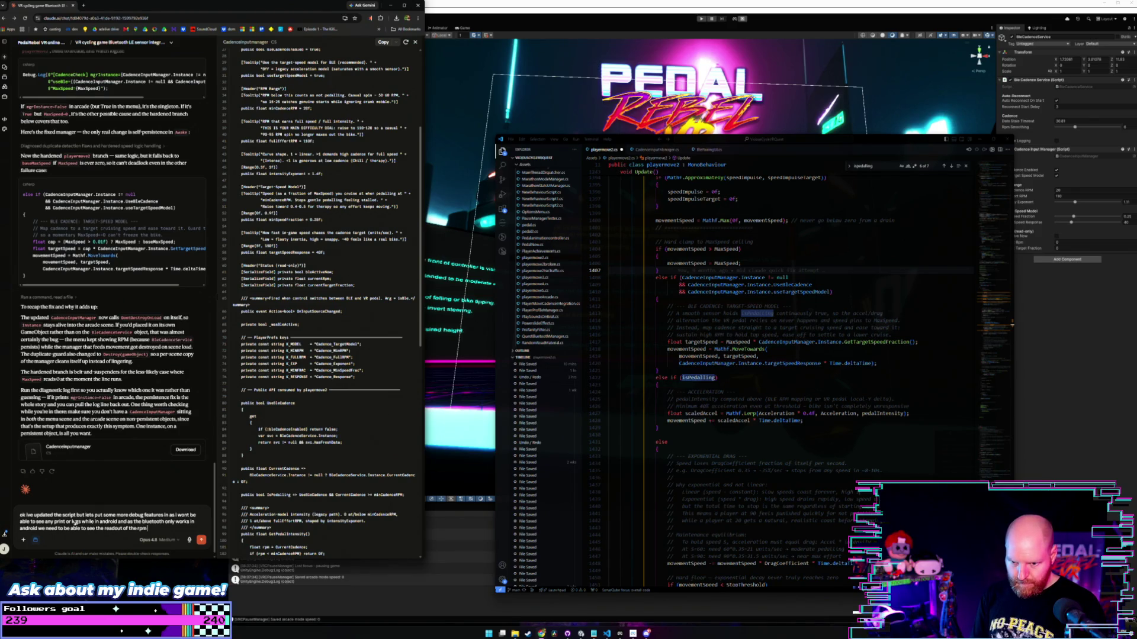
text( live)
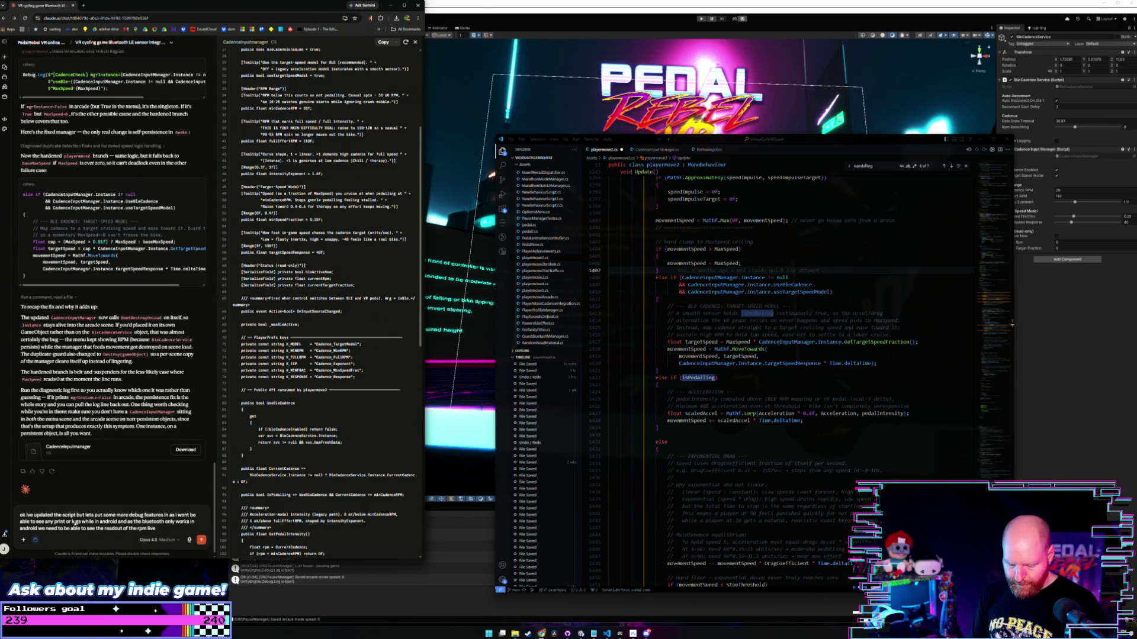
text( cadence)
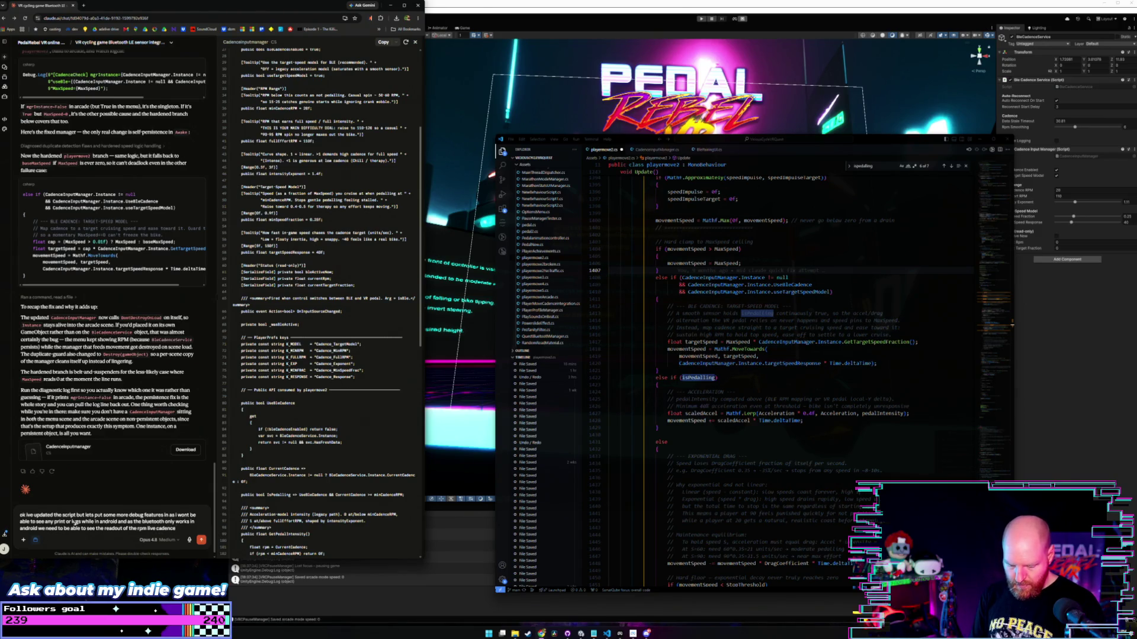
text( sensor data)
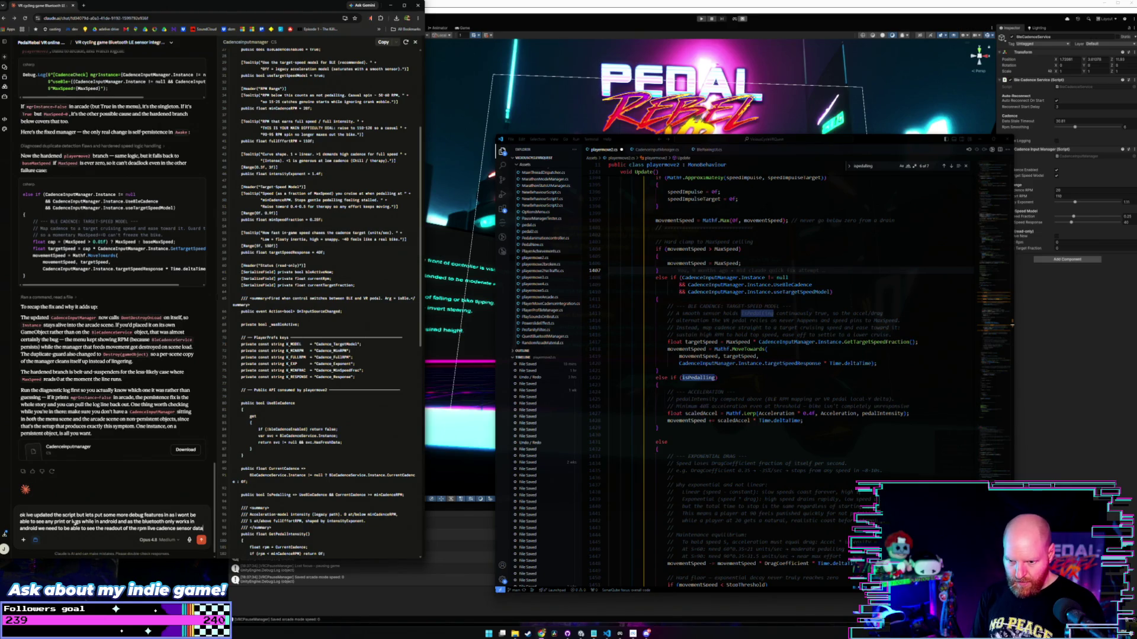
text( in the)
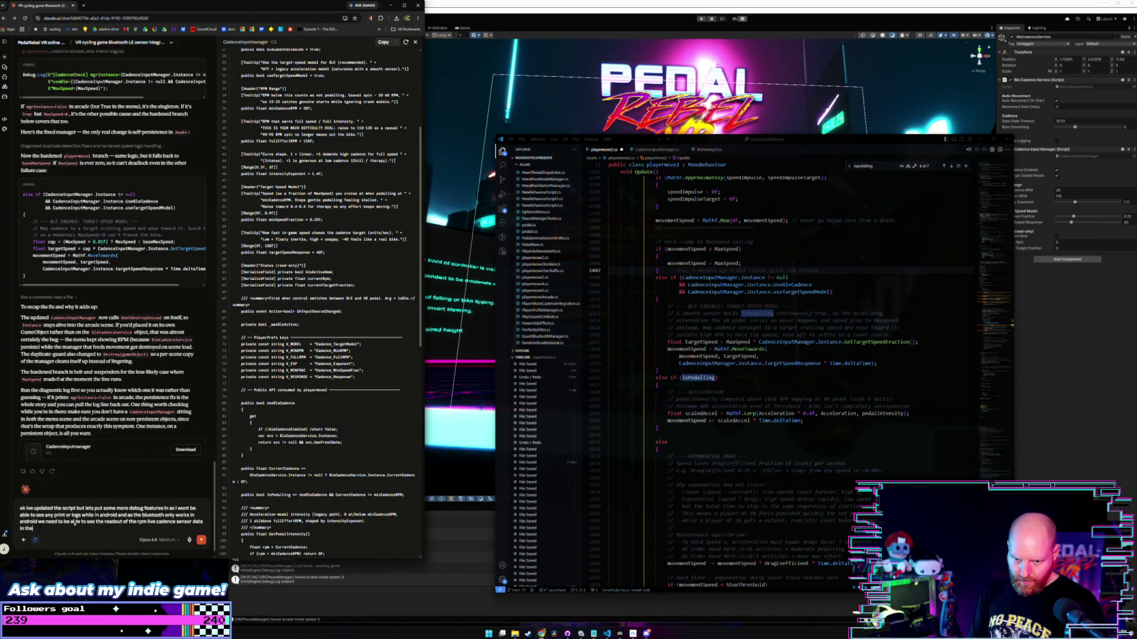
text( arcade mode)
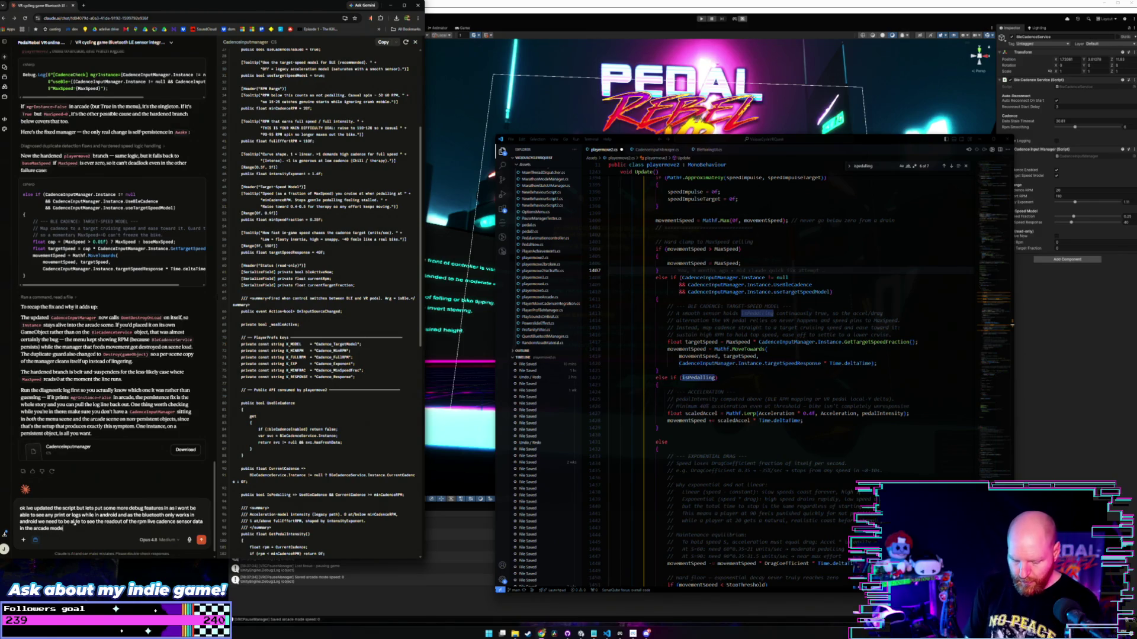
text( as)
key(BackSpace)
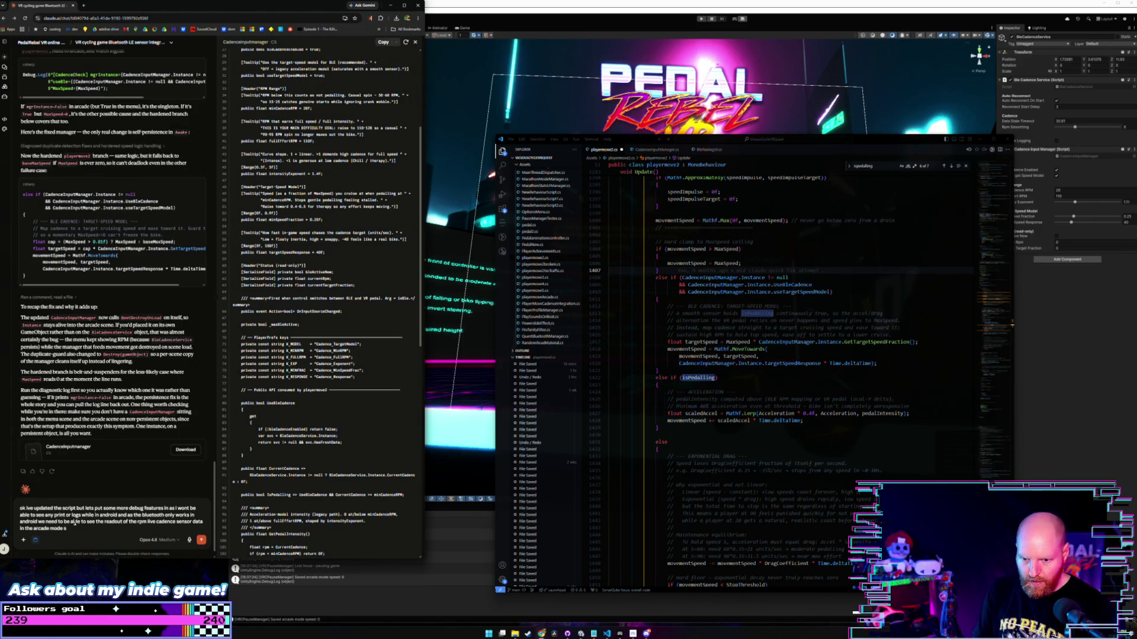
text(ene so lets)
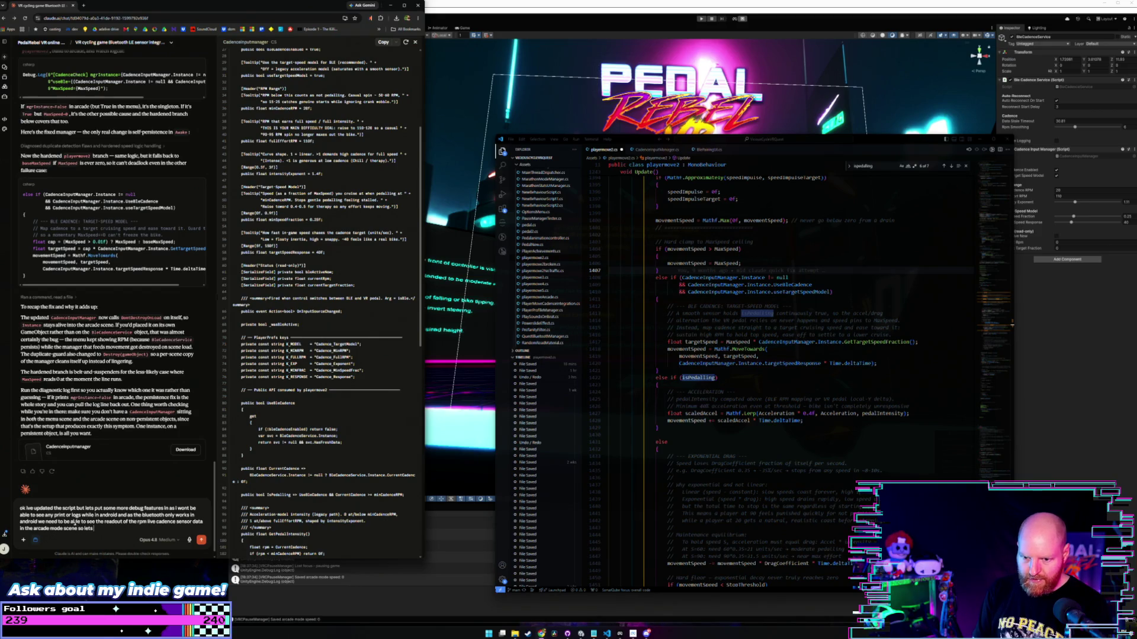
text( add a)
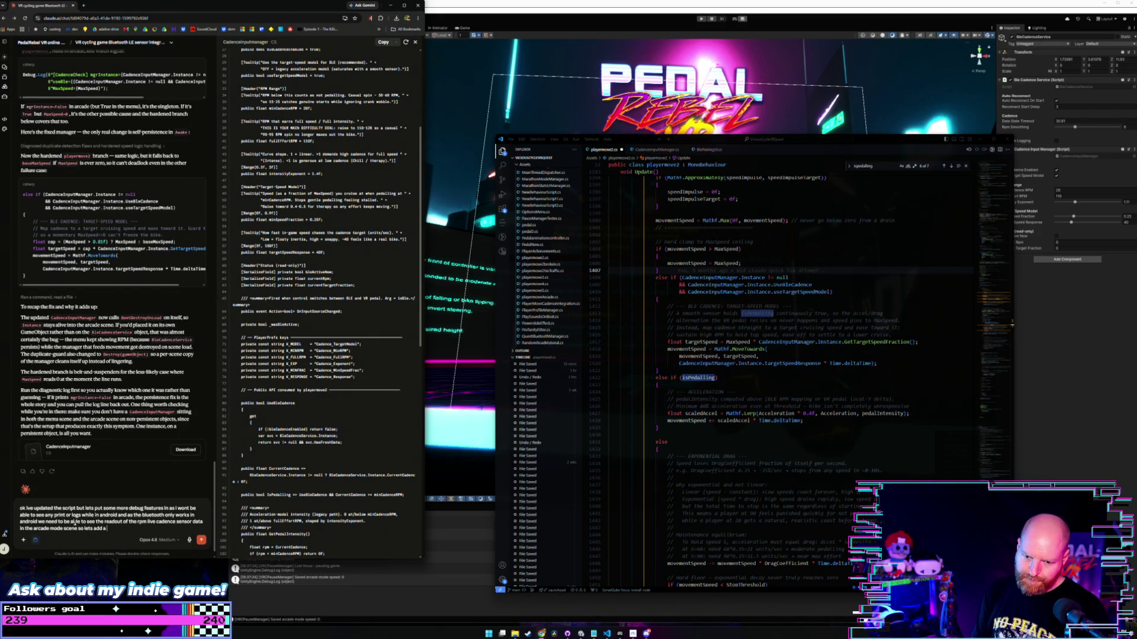
text( u)
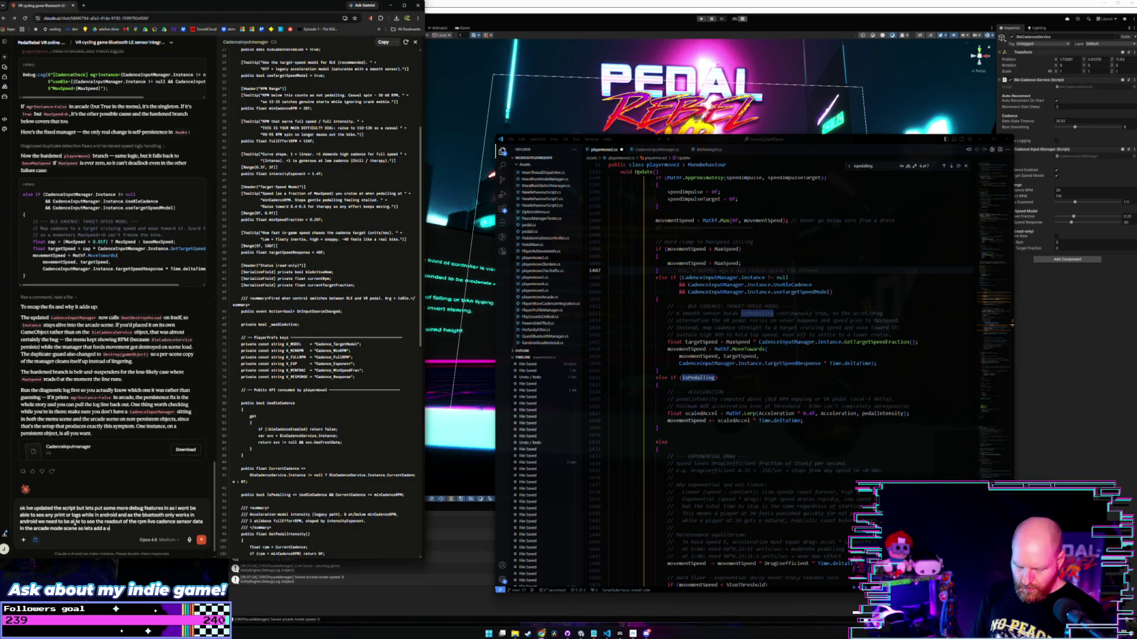
text(i text elemen)
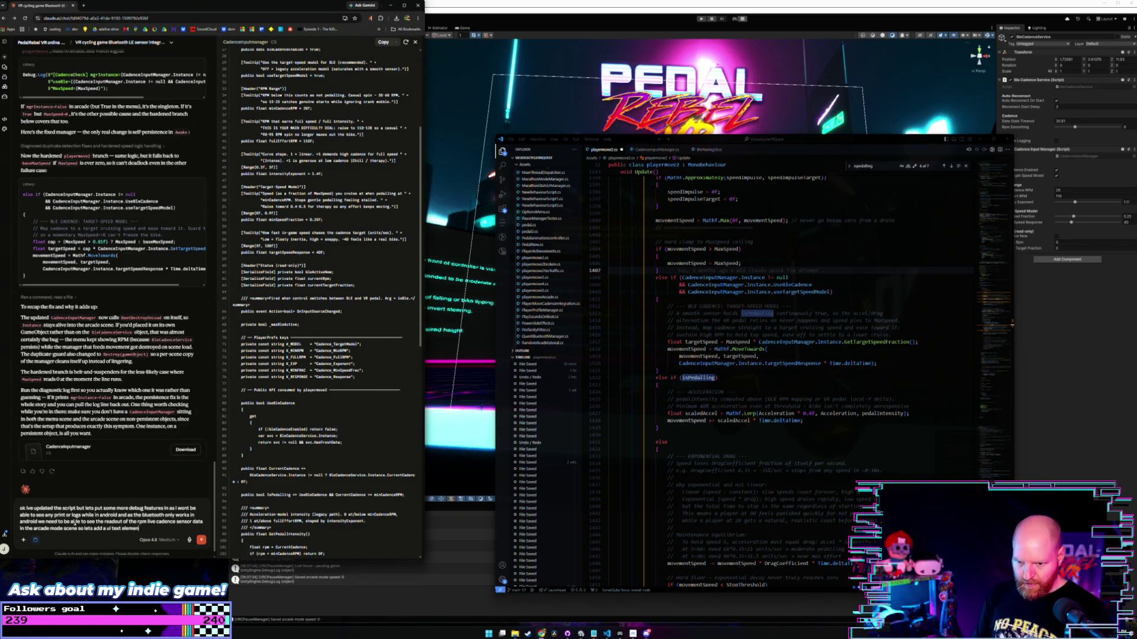
text(t that wil)
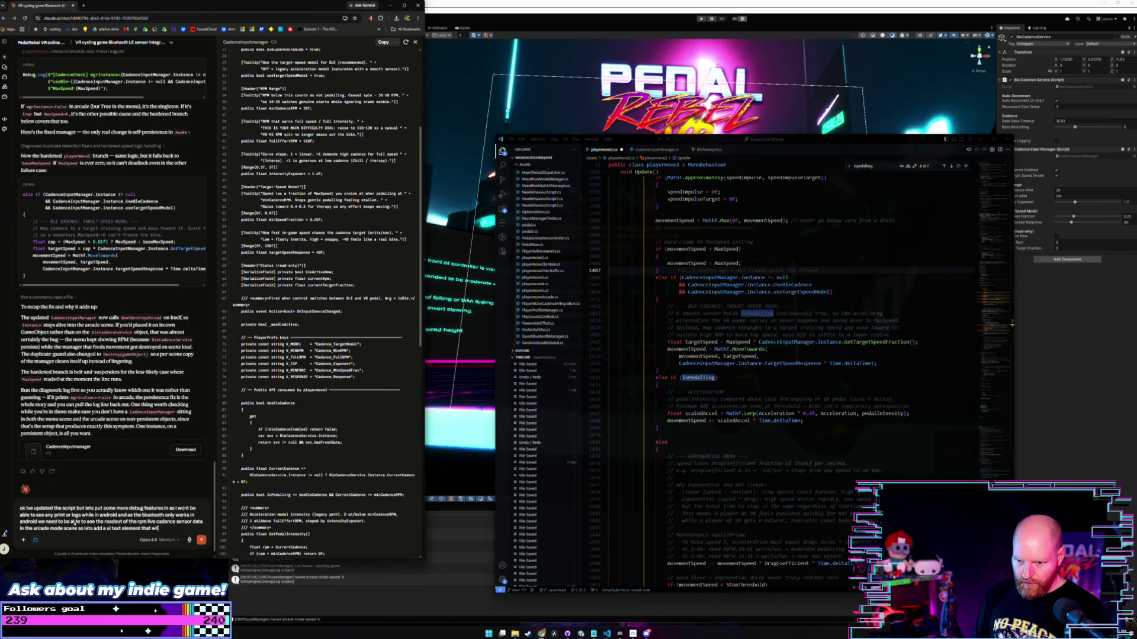
text(l update)
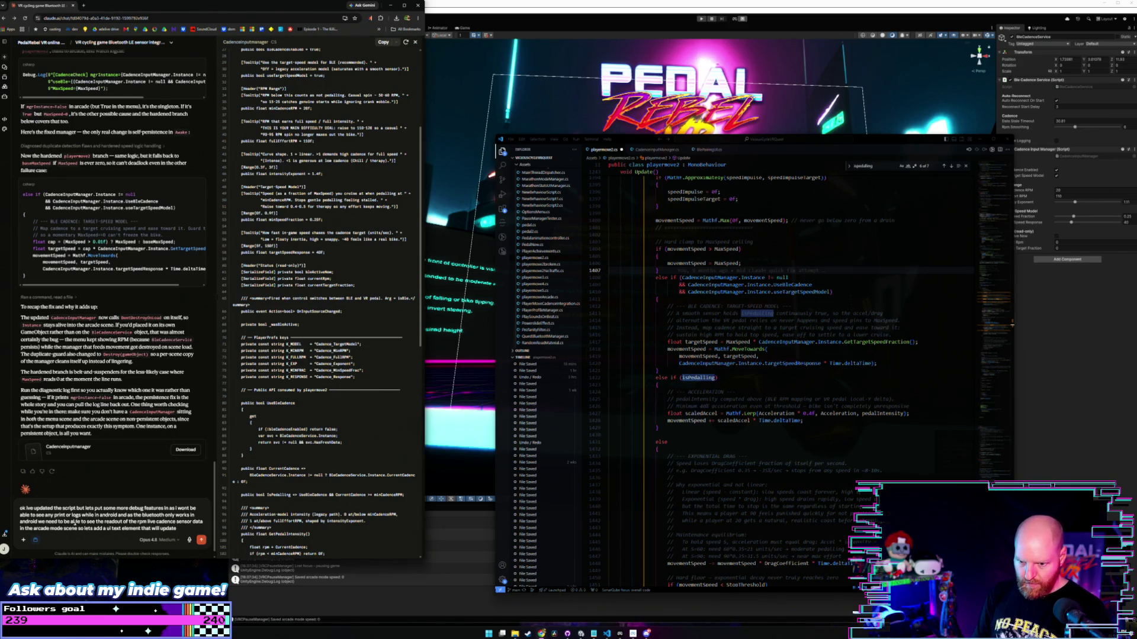
text( once per second that sh)
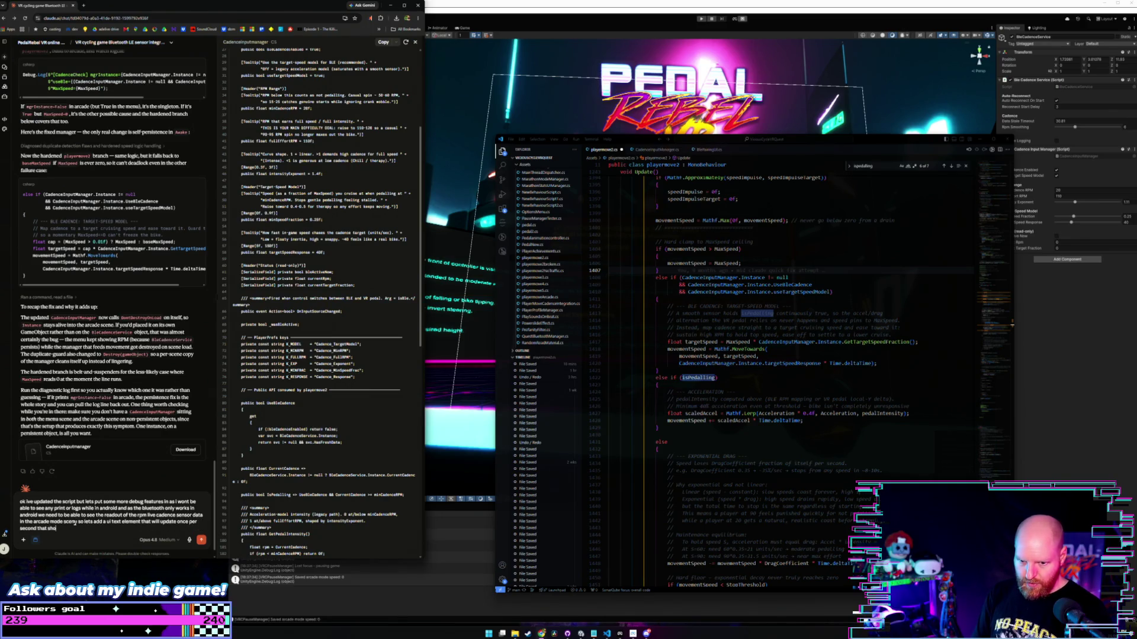
text(ow the)
text( cur)
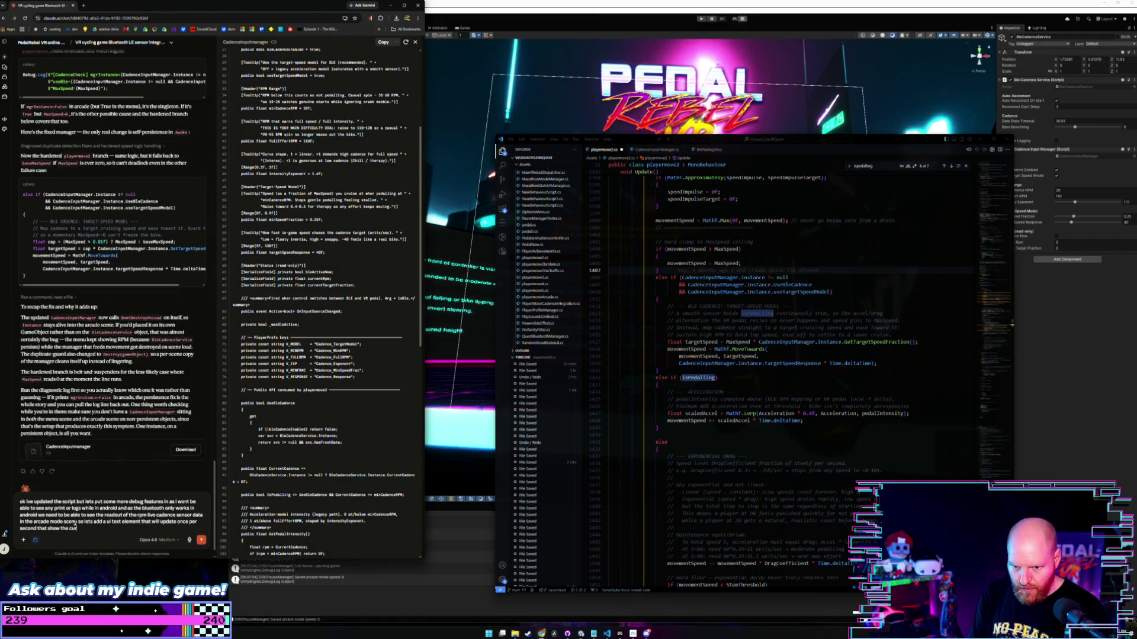
text(rent rp)
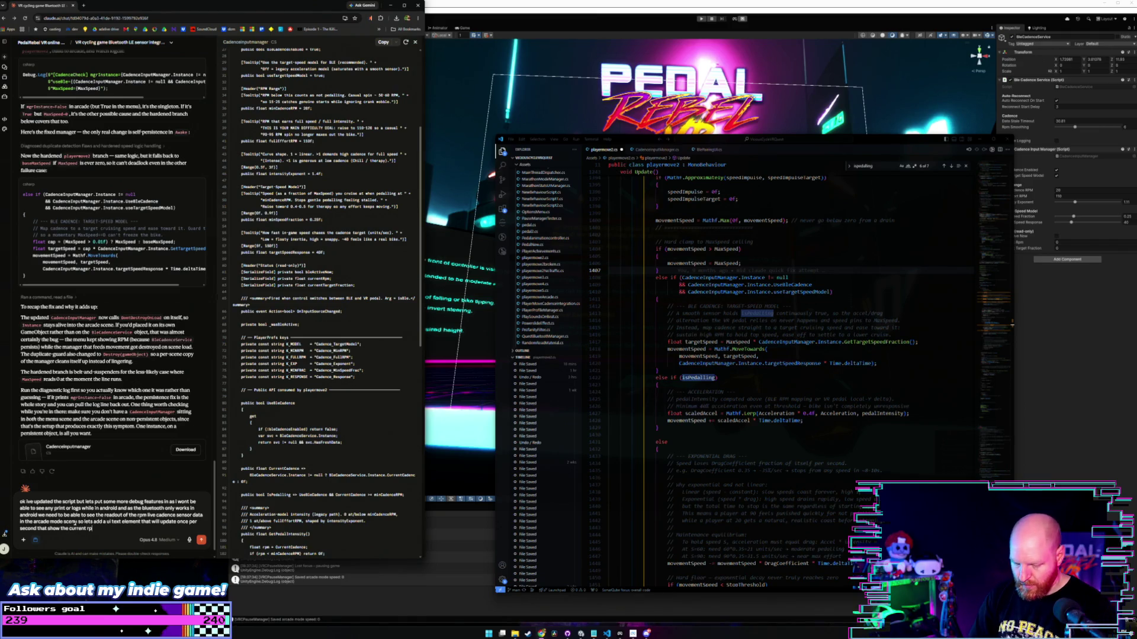
text(m of the cadence s)
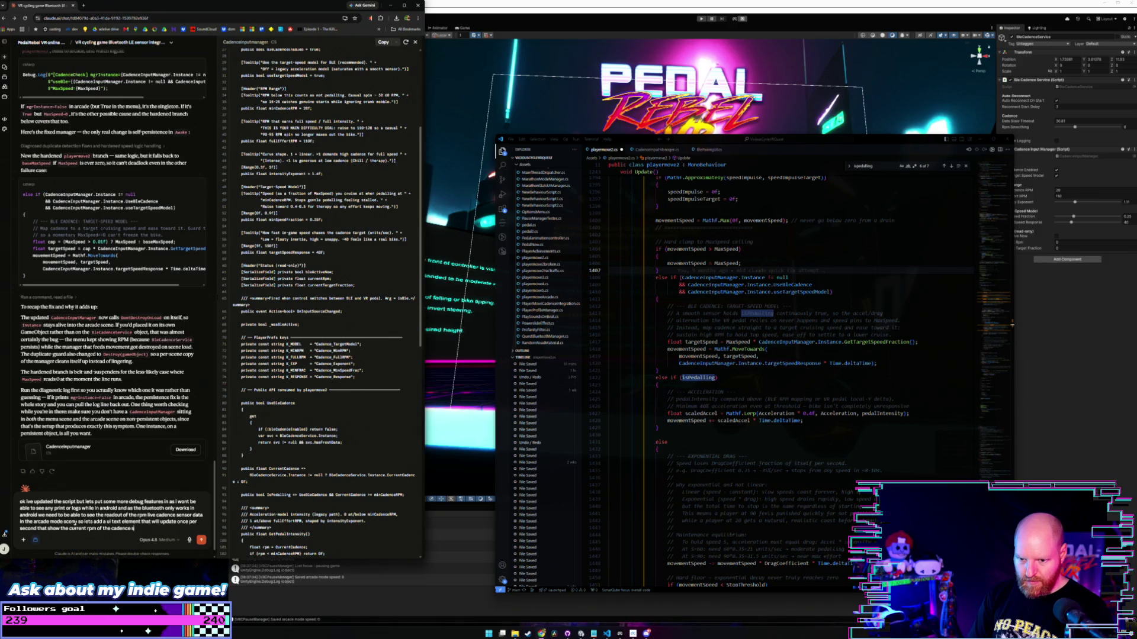
text(en so that)
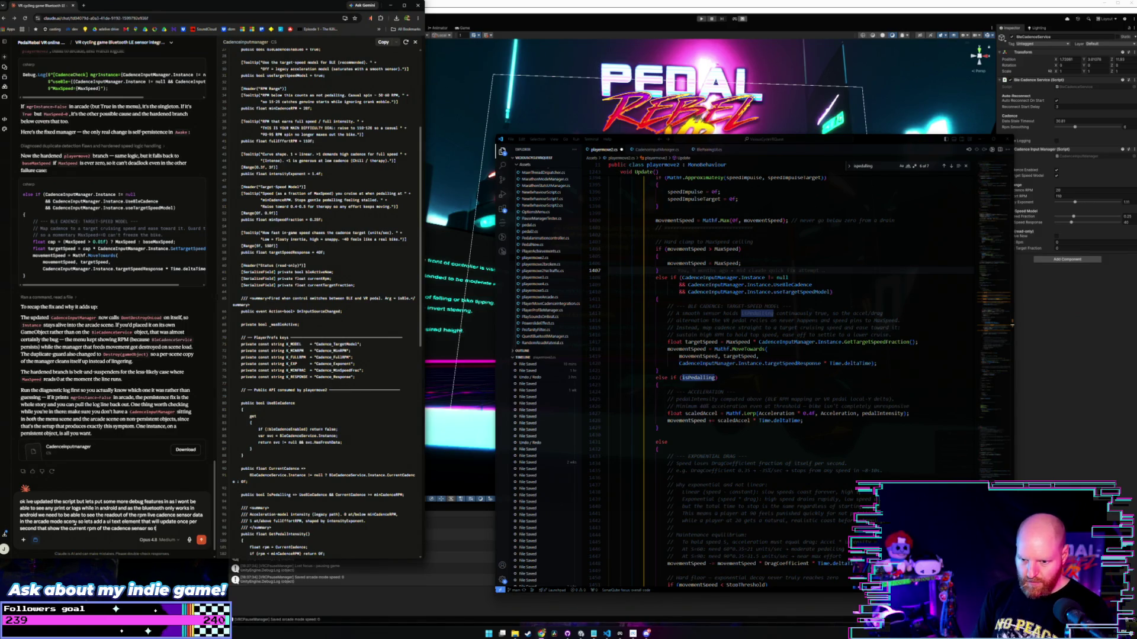
text( i d)
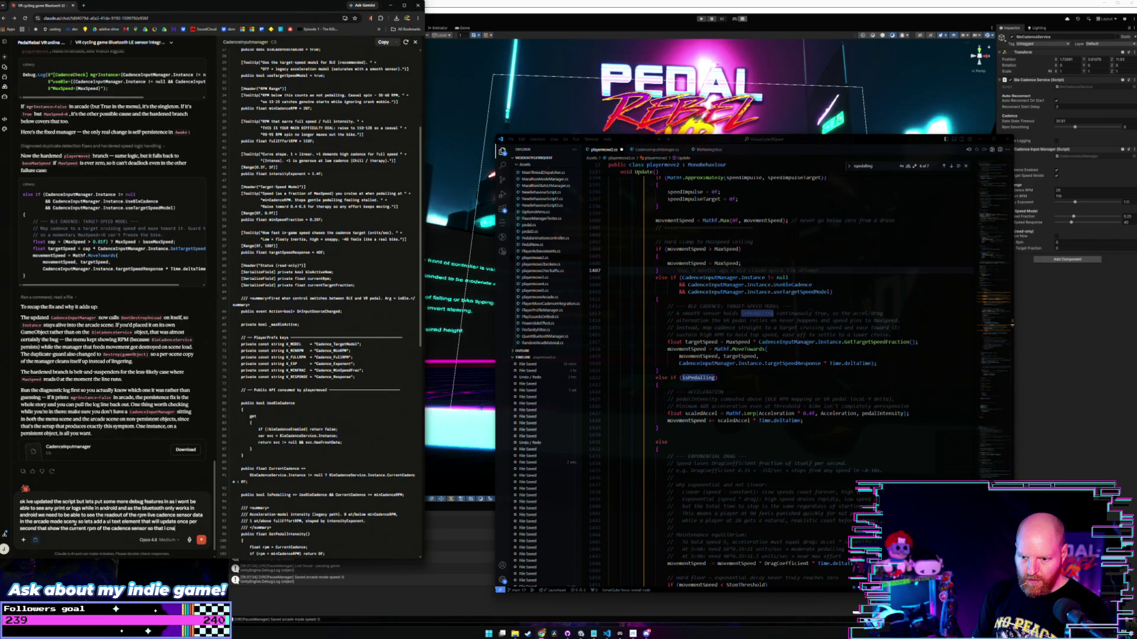
text(n ci)
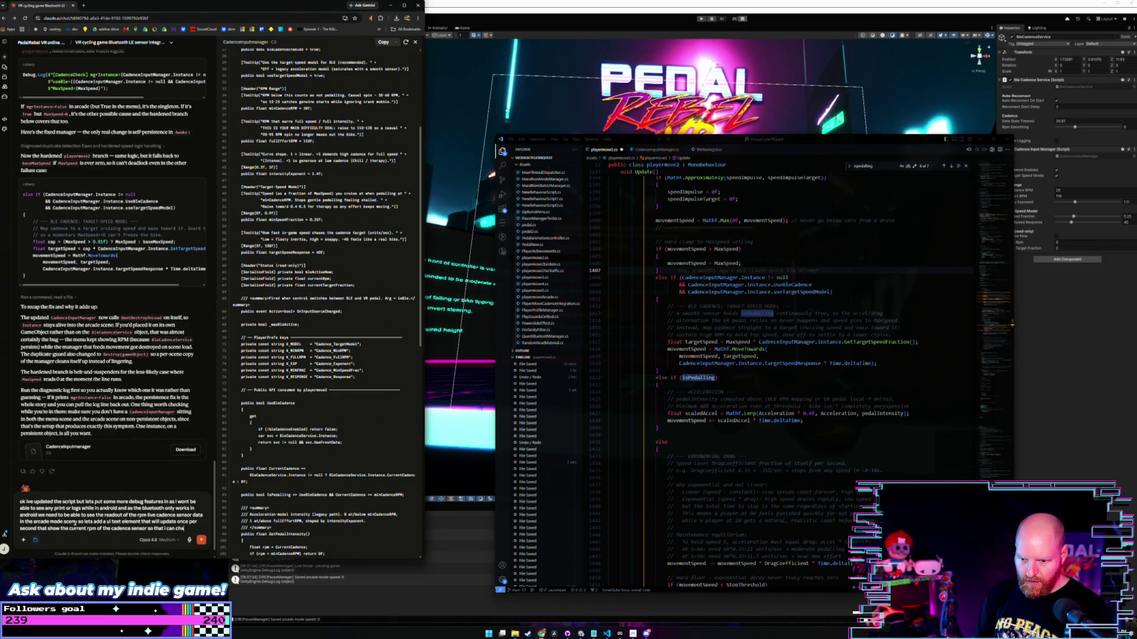
text( theres)
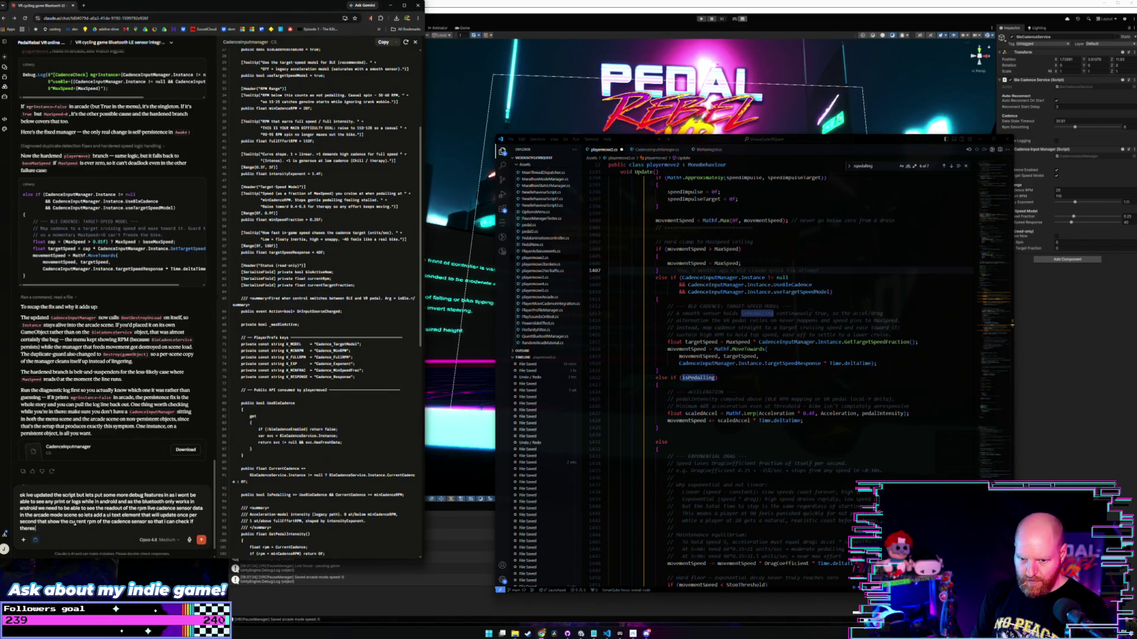
text( any other id)
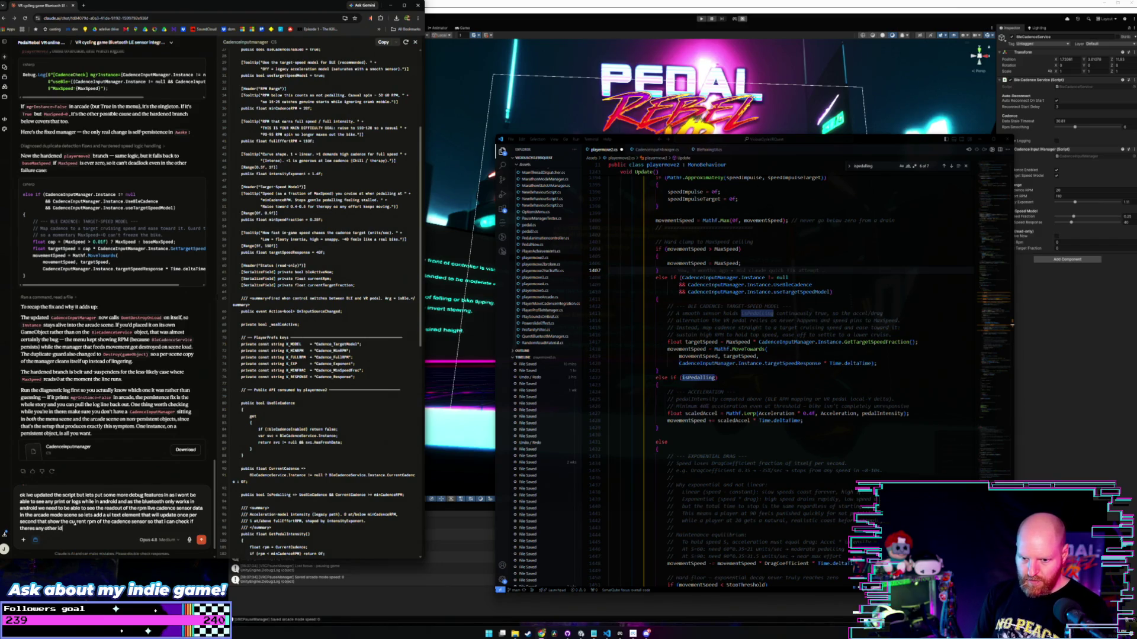
key(BackSpace)
text(ssues)
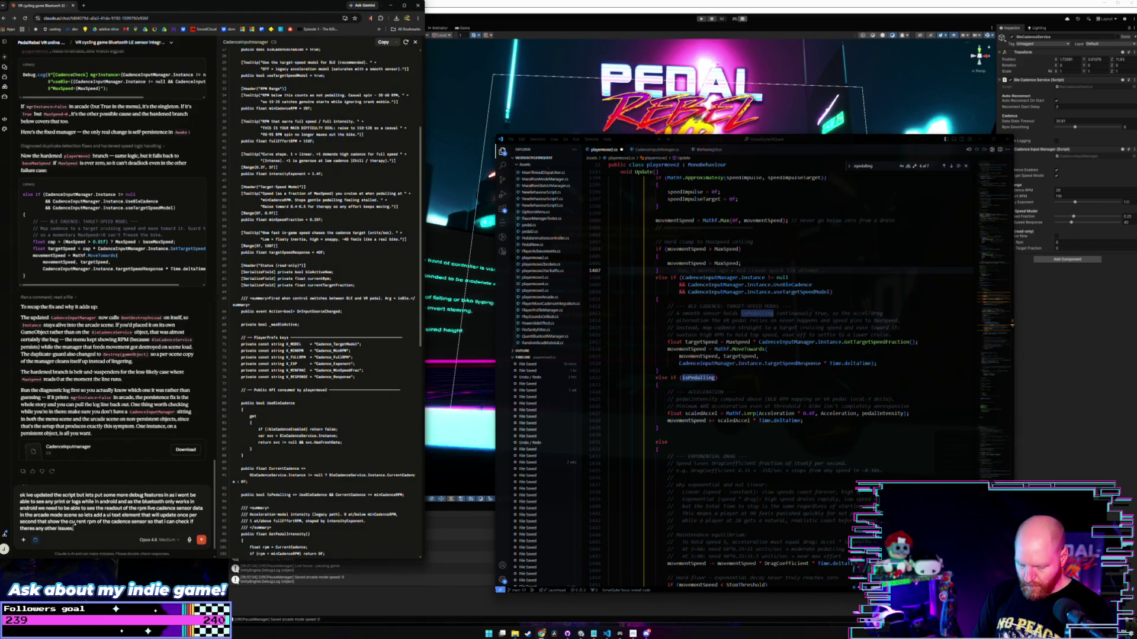
Add a paragraph noting cyclist players will want this readout, and send the message.
key(shift+Return)
key(shift+Return)
text(this will also be useful la)
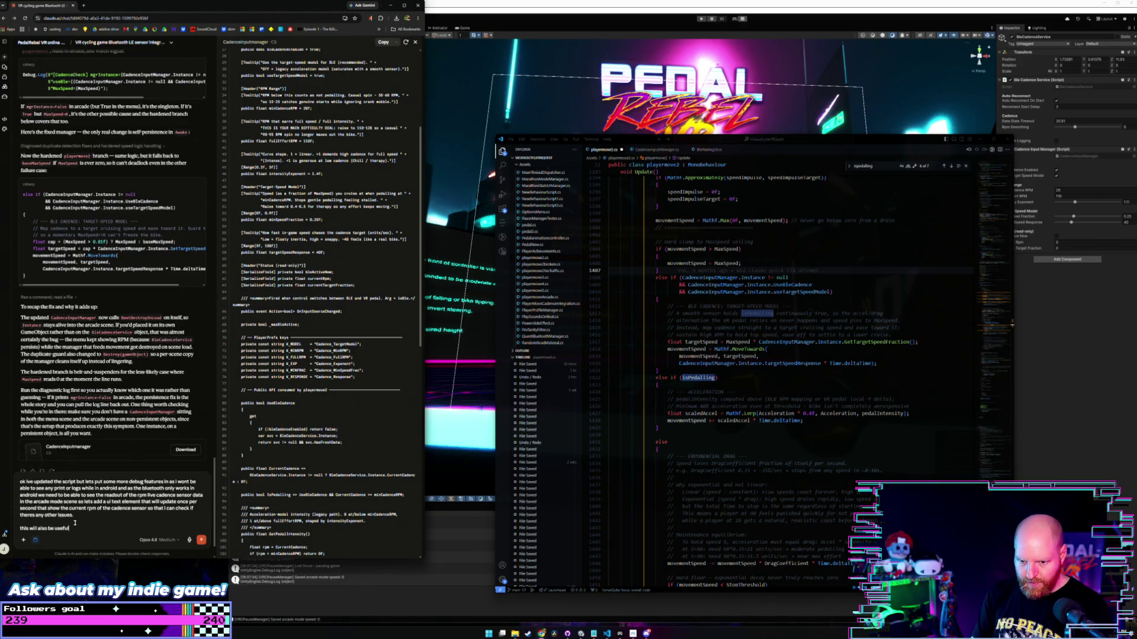
text(ter as)
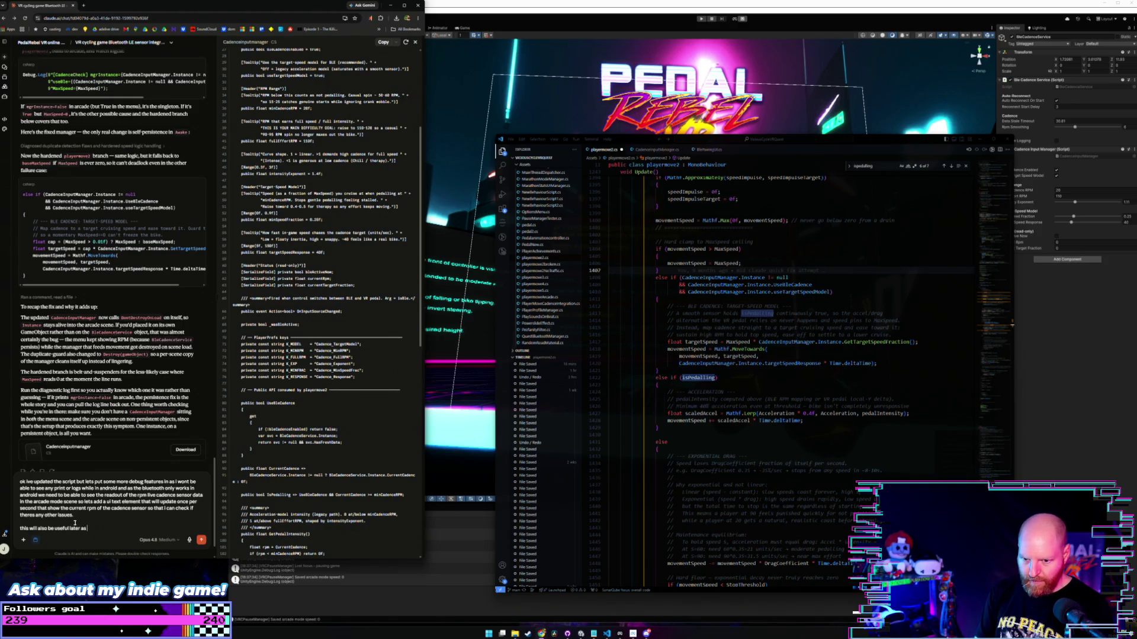
text( playe)
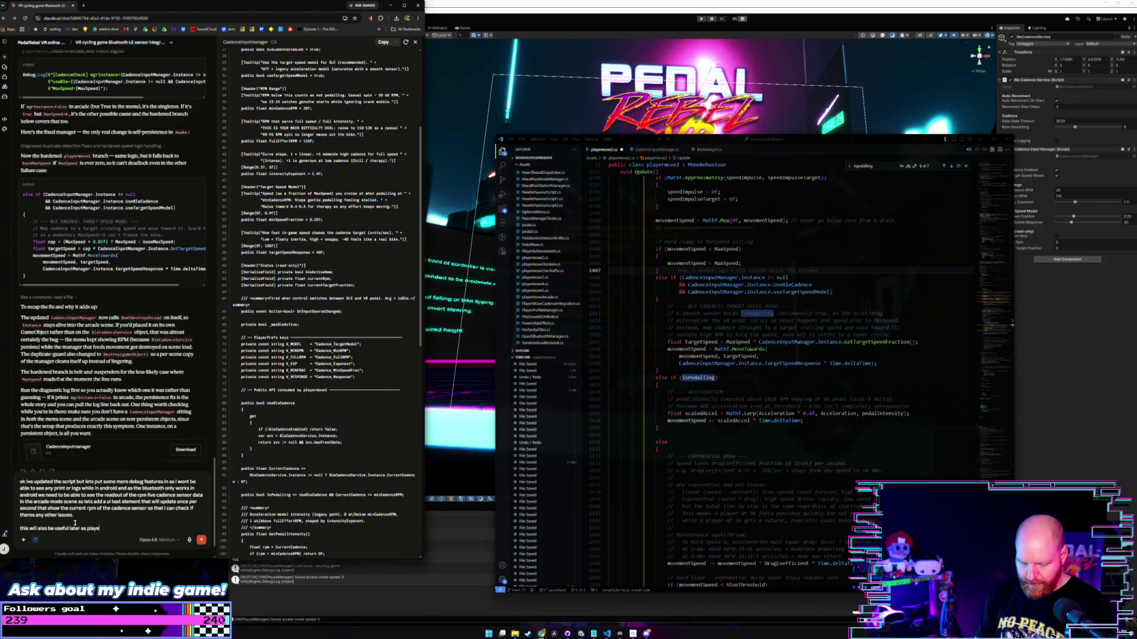
text(rs that are)
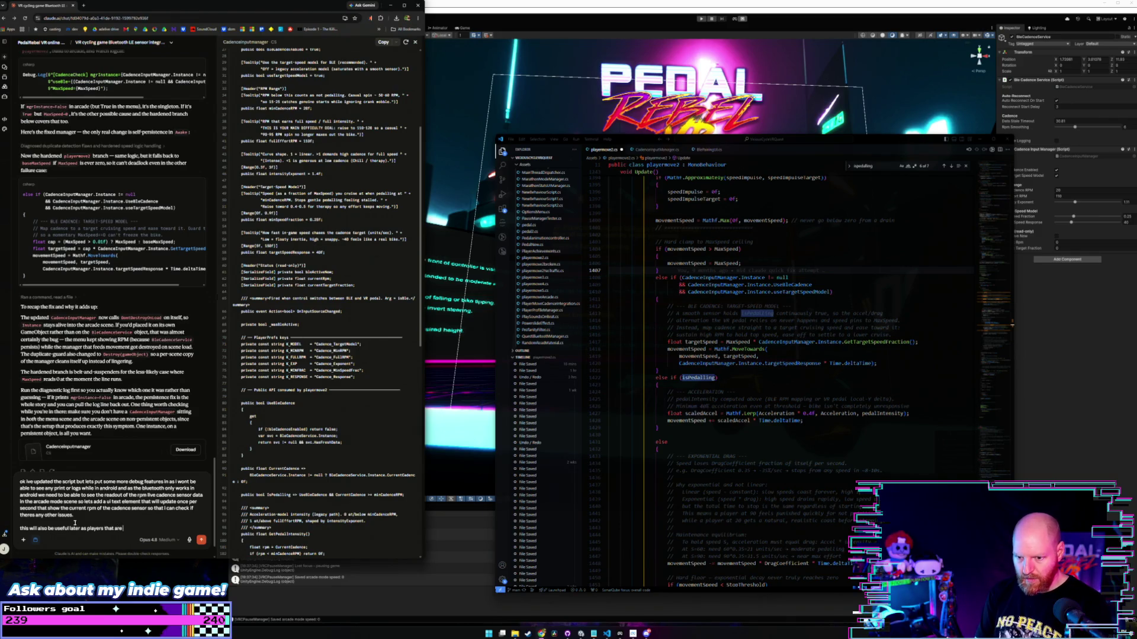
text( also cycl)
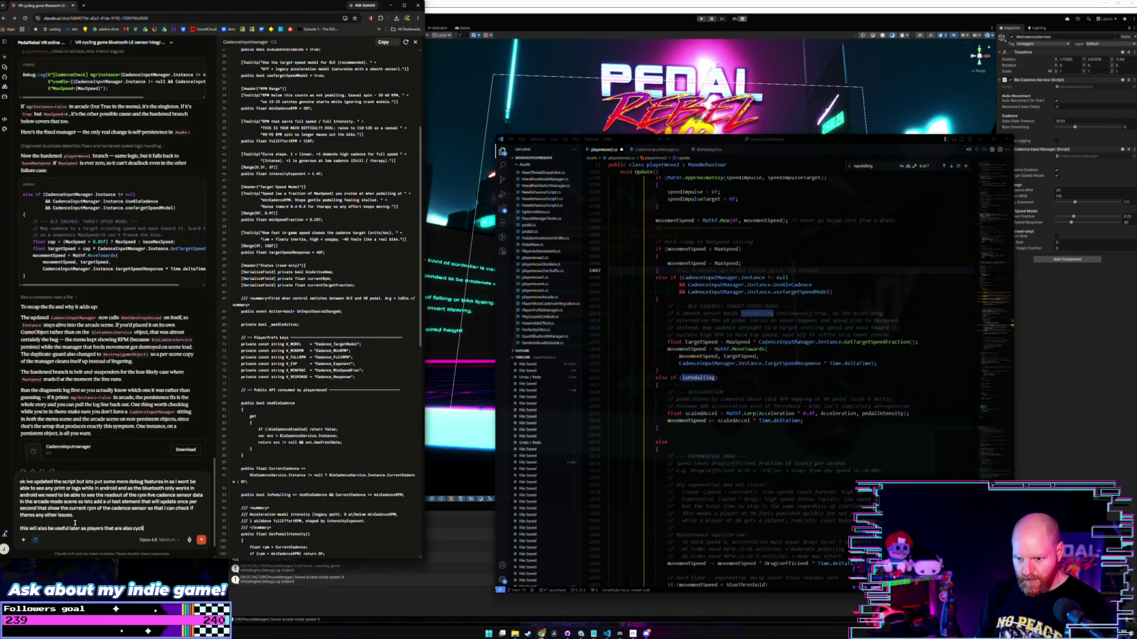
text(ists will want to s)
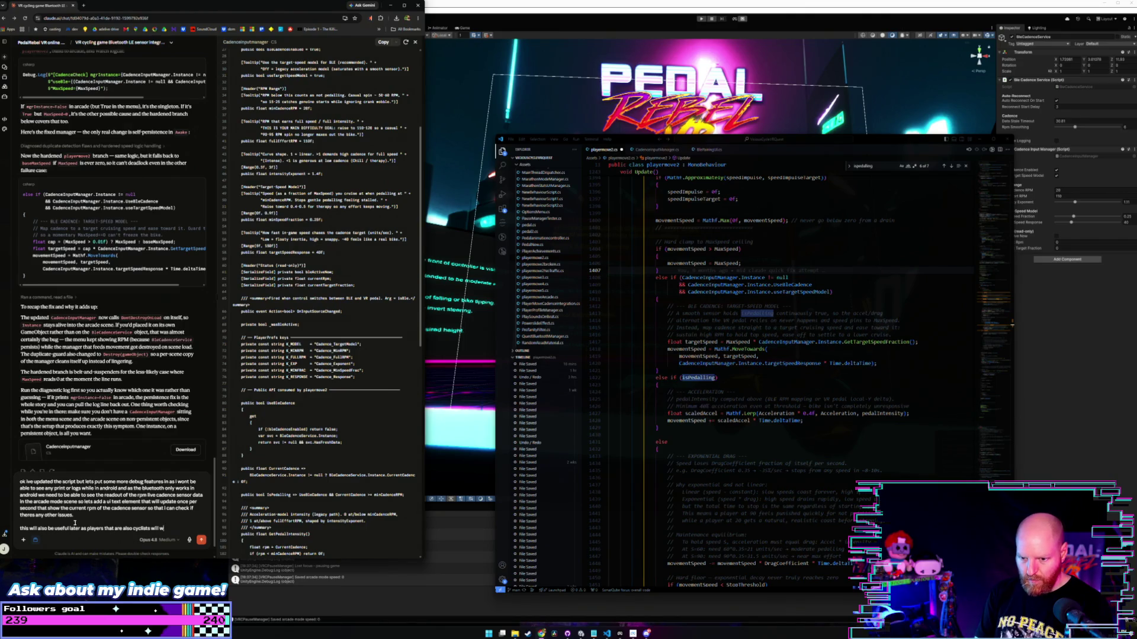
text(ee their)
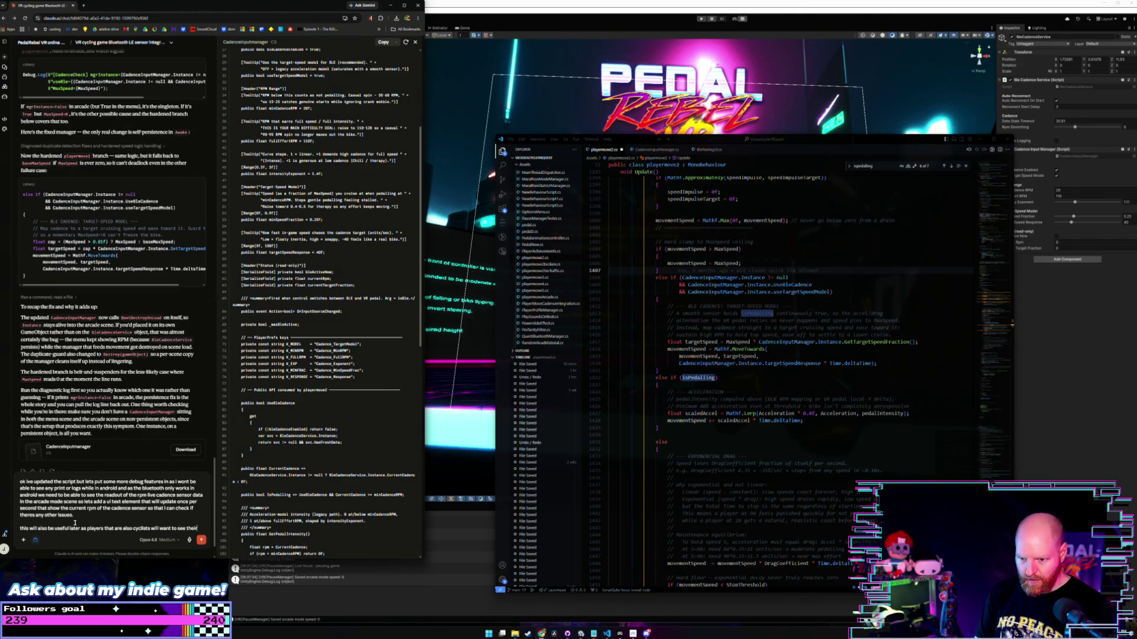
text( cadence or)
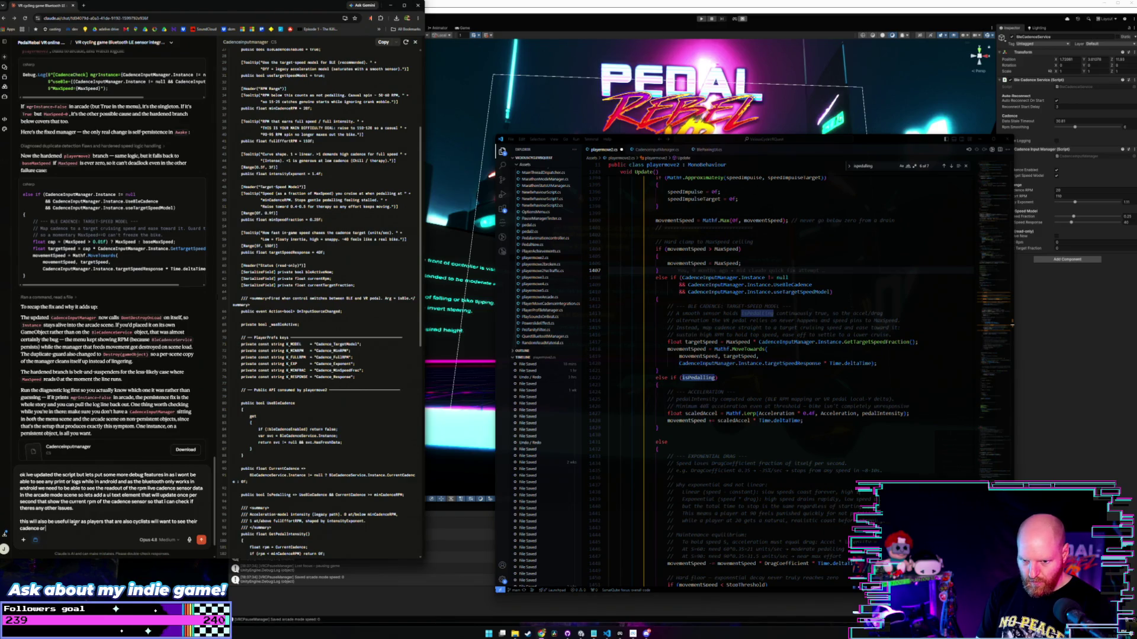
text( wattag)
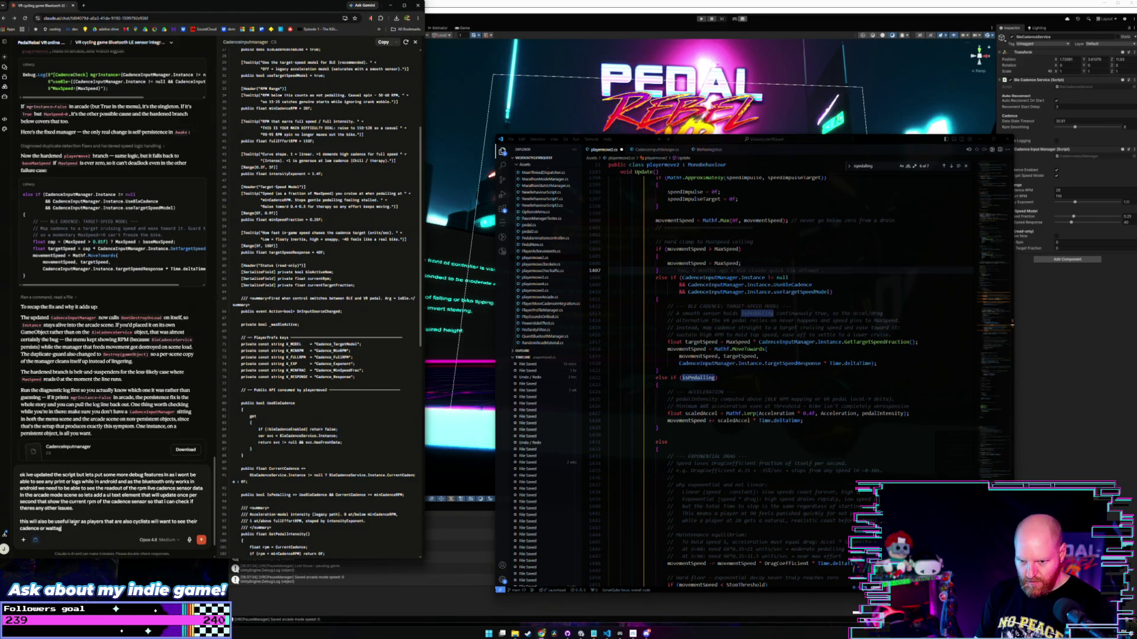
text(e power outpu)
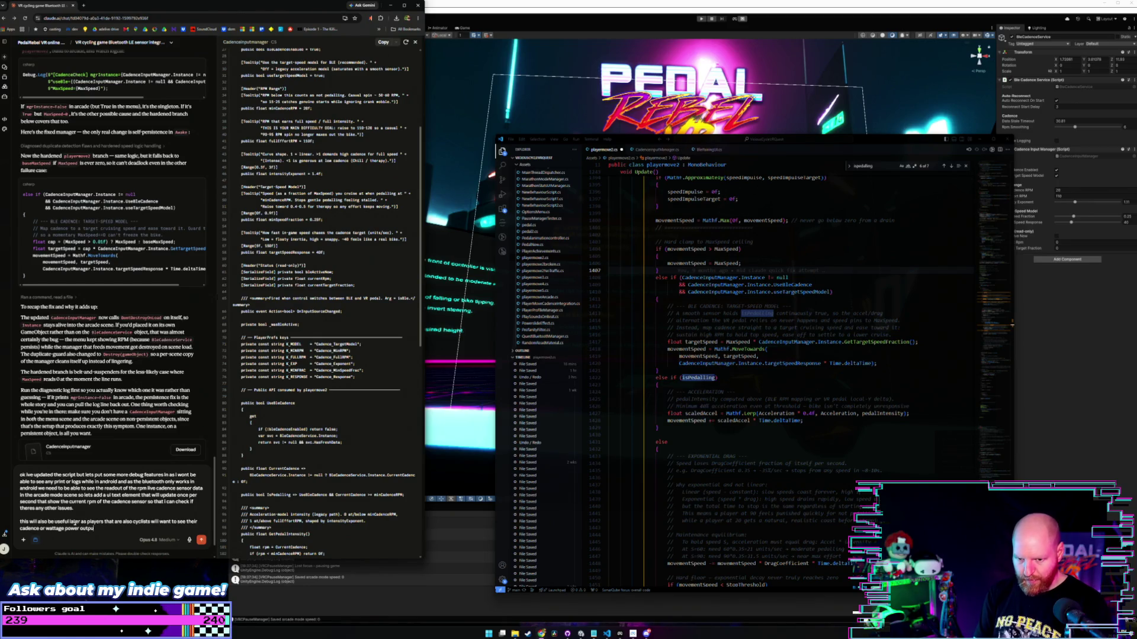
text(t live)
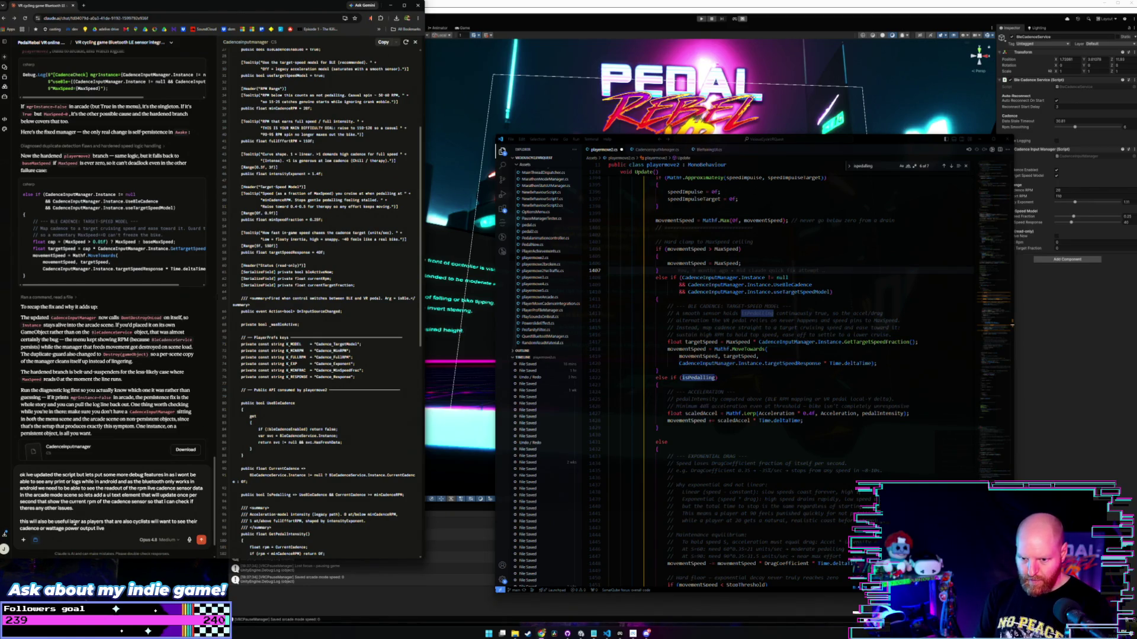
text( on the bike)
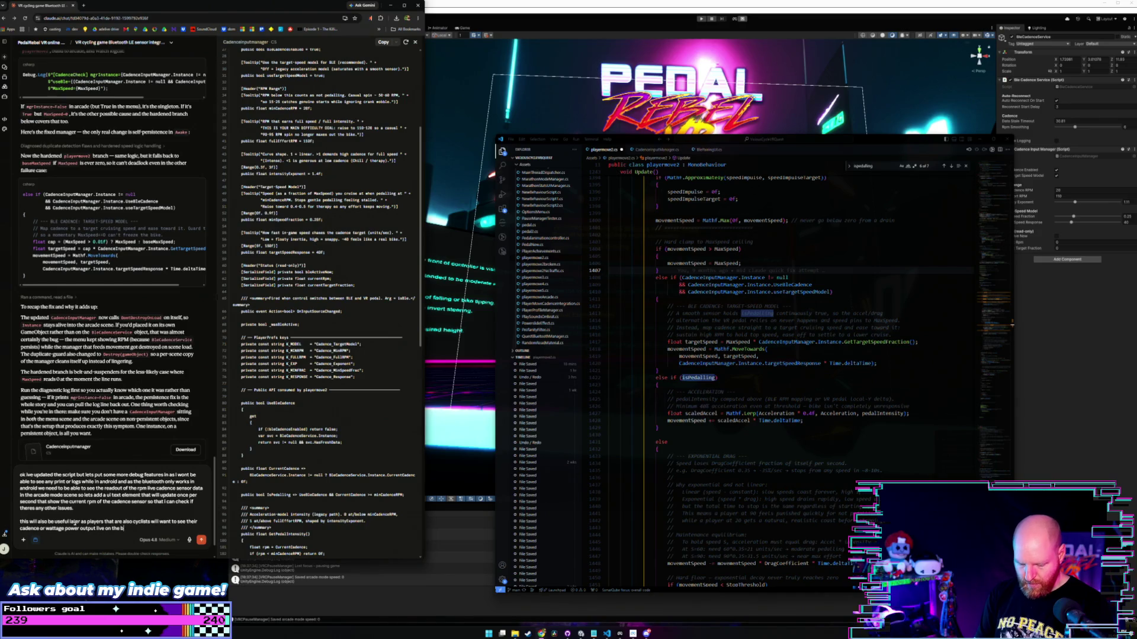
text( during)
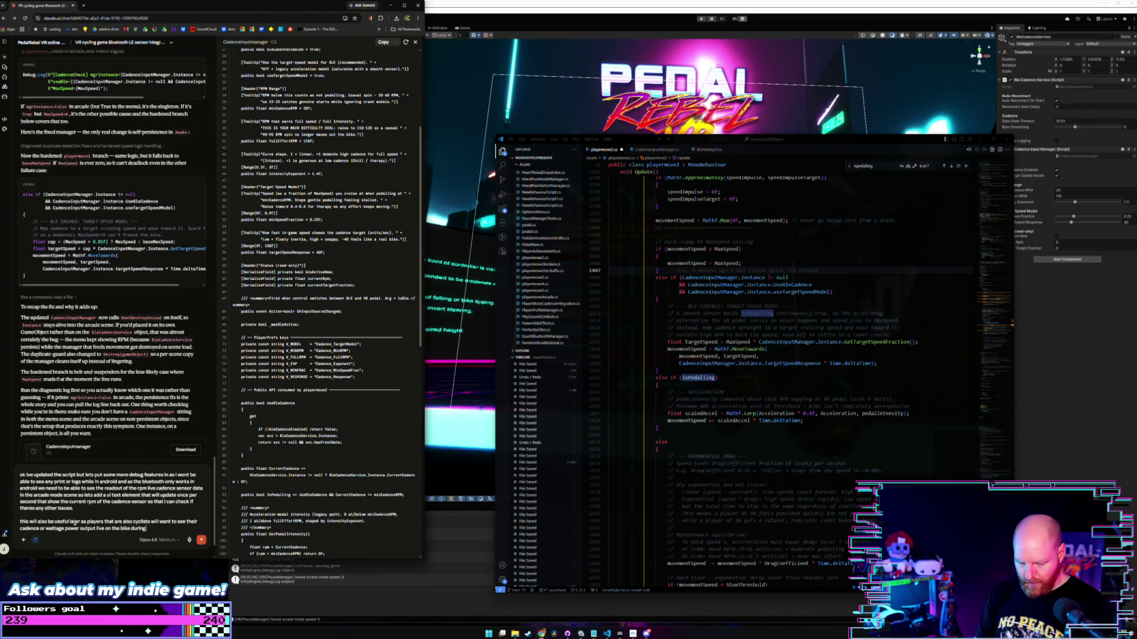
text( gameplay so)
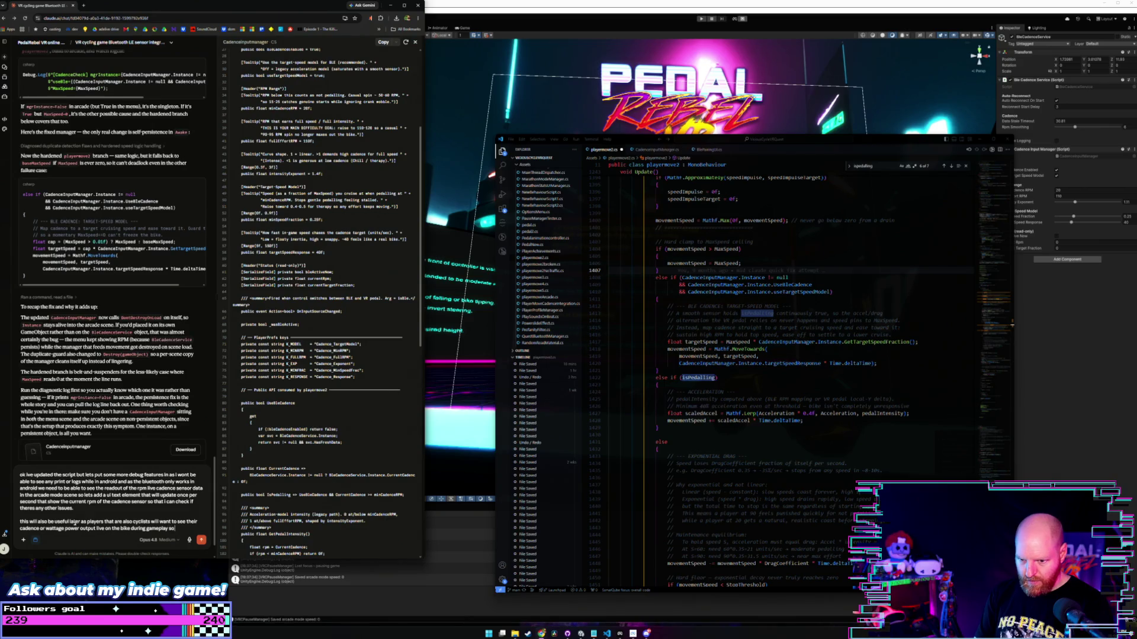
text( lets implement that now t)
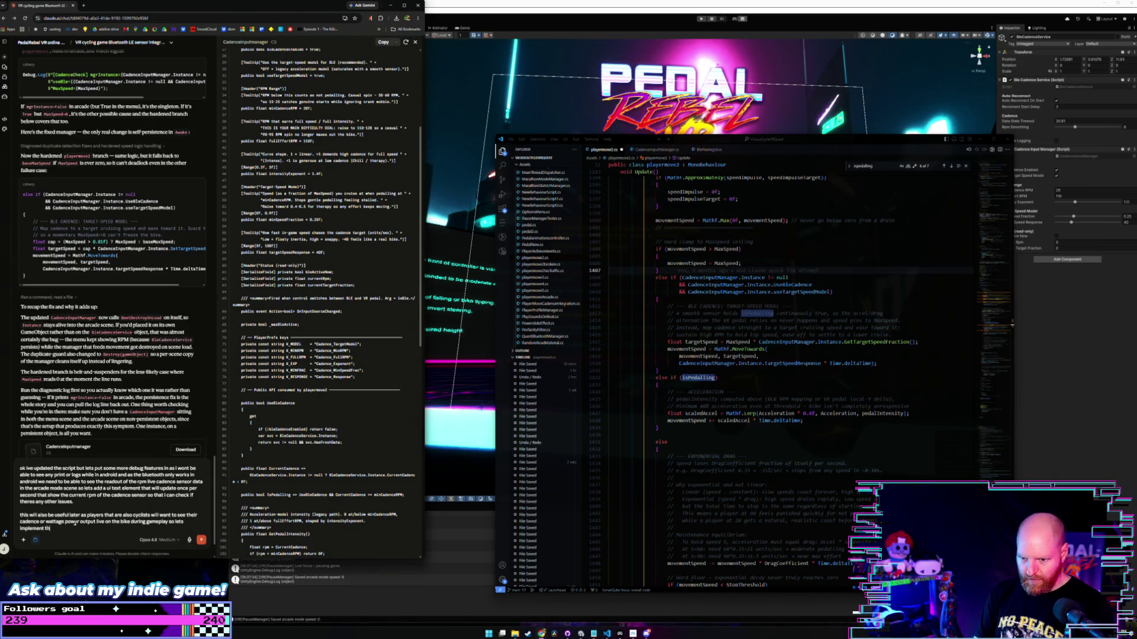
text(oo)
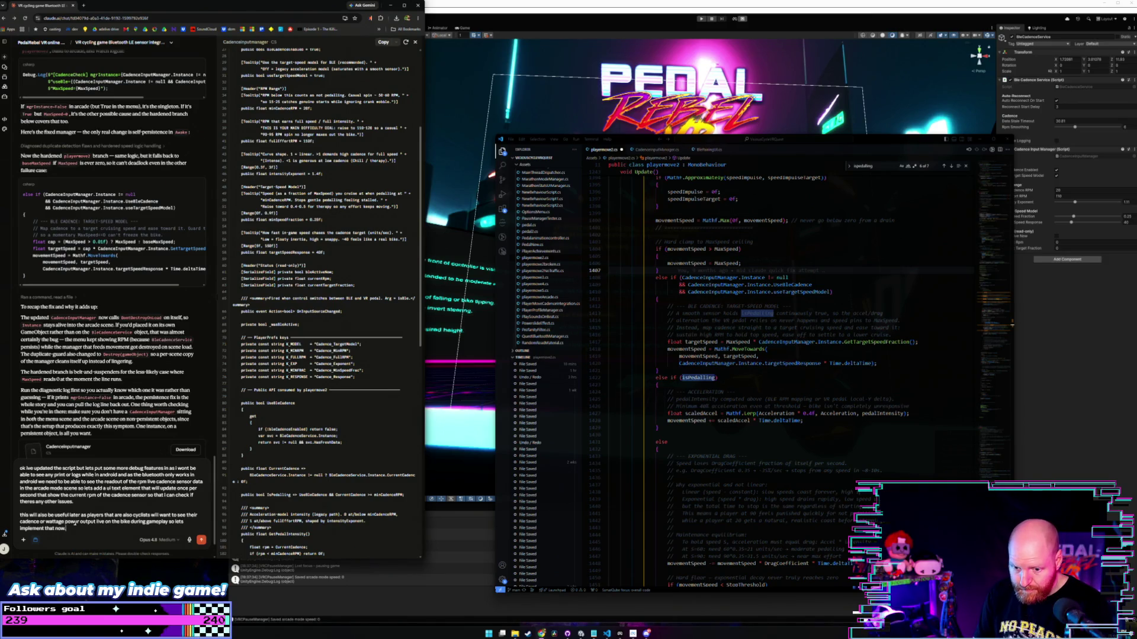
key(ctrl+BackSpace)
key(ctrl+BackSpace)
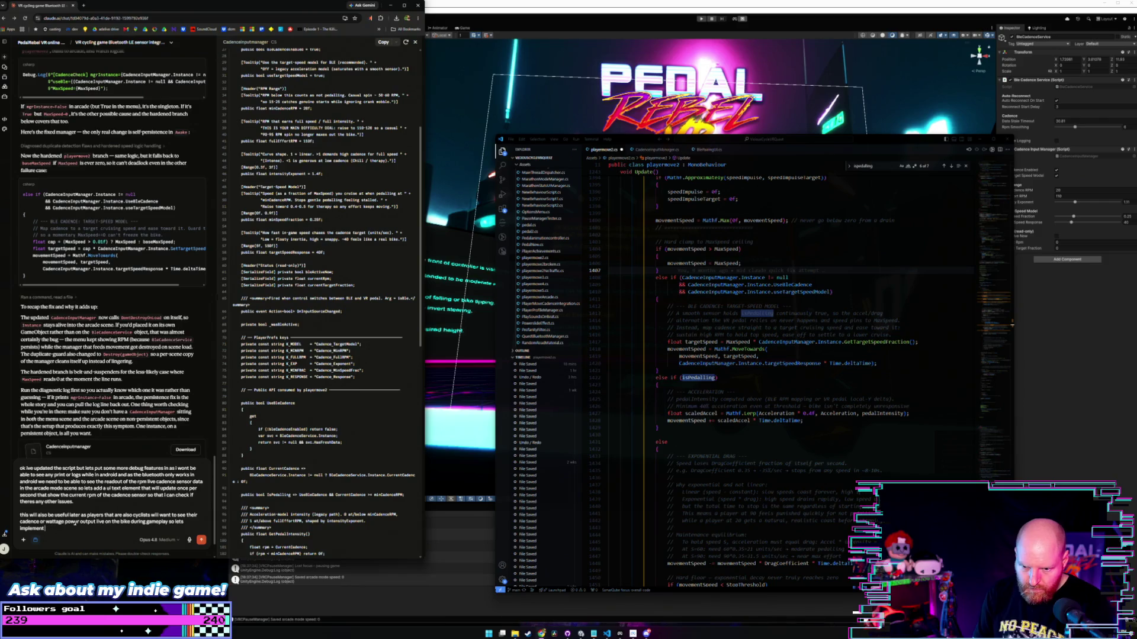
key(ctrl+BackSpace)
key(ctrl+BackSpace)
key(ctrl+BackSpace)
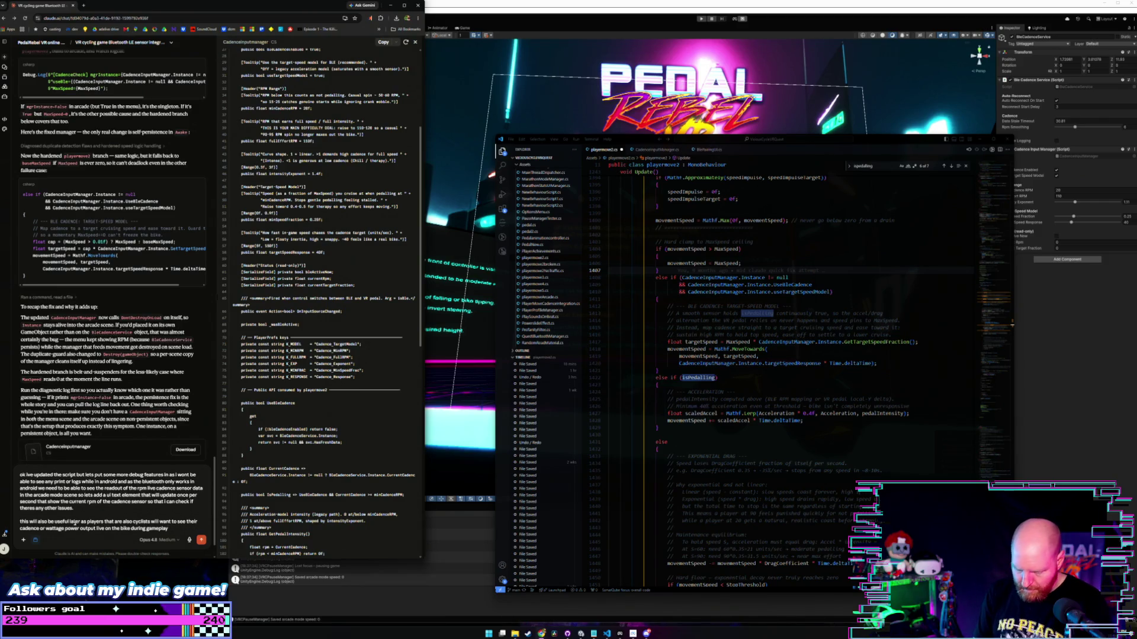
text(.)
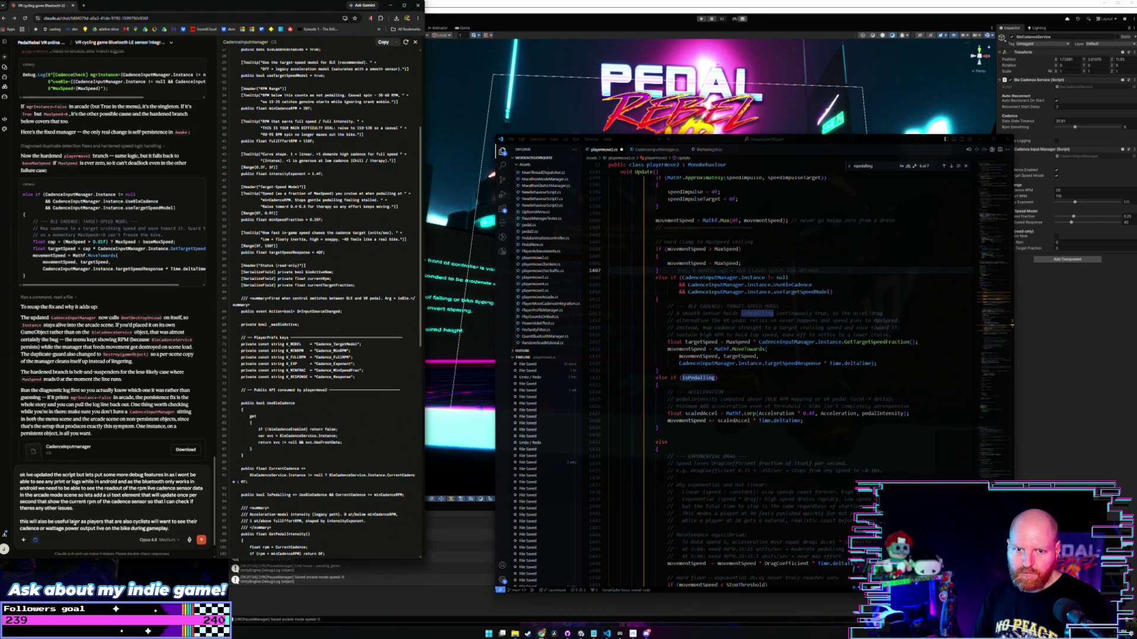
key(Return)
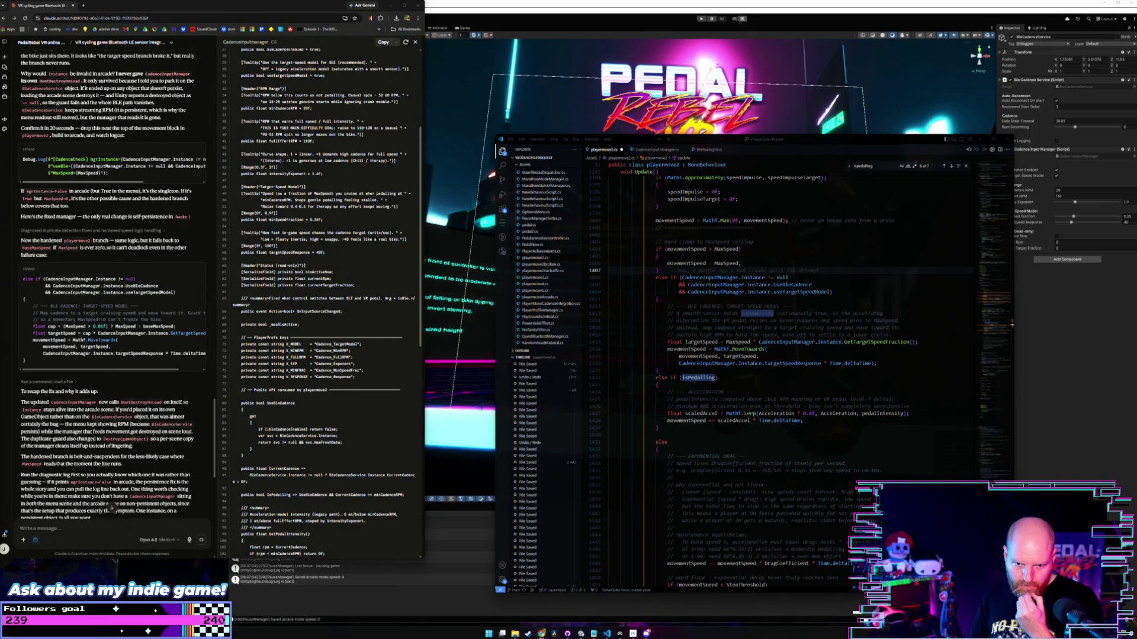
Save the playermove2.cs changes.
scroll(112, 467, down, 6)
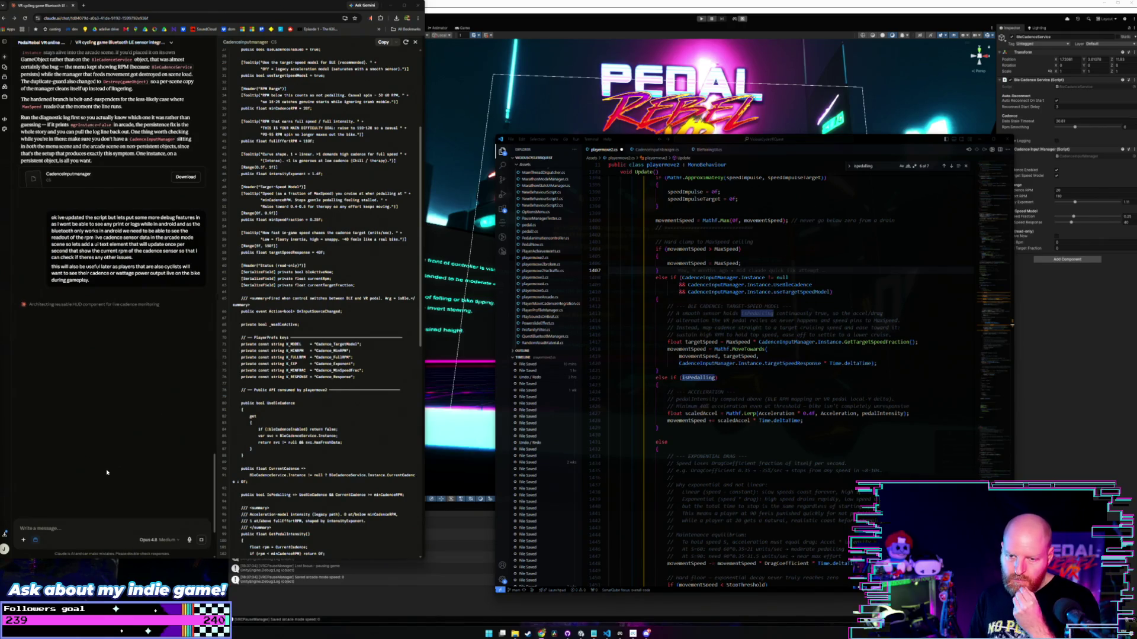
click(774, 246)
key(ctrl+s)
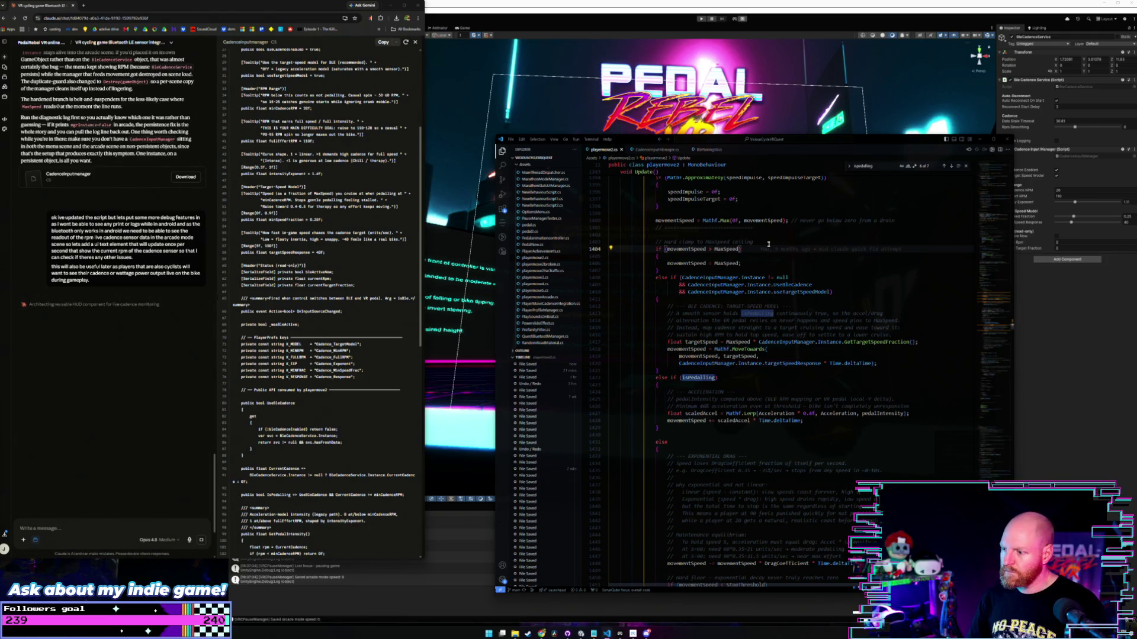
Review the cadence-driven speed and speed-cap code in Update(), undoing a stray typed character.
scroll(761, 237, up, 5)
scroll(751, 220, down, 4)
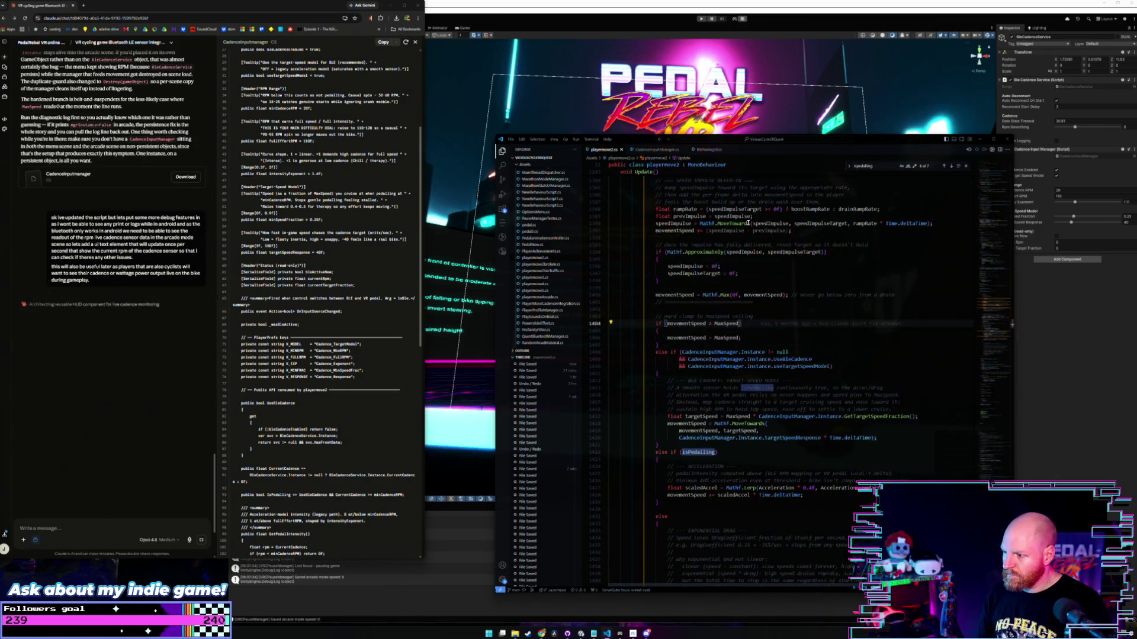
text(a)
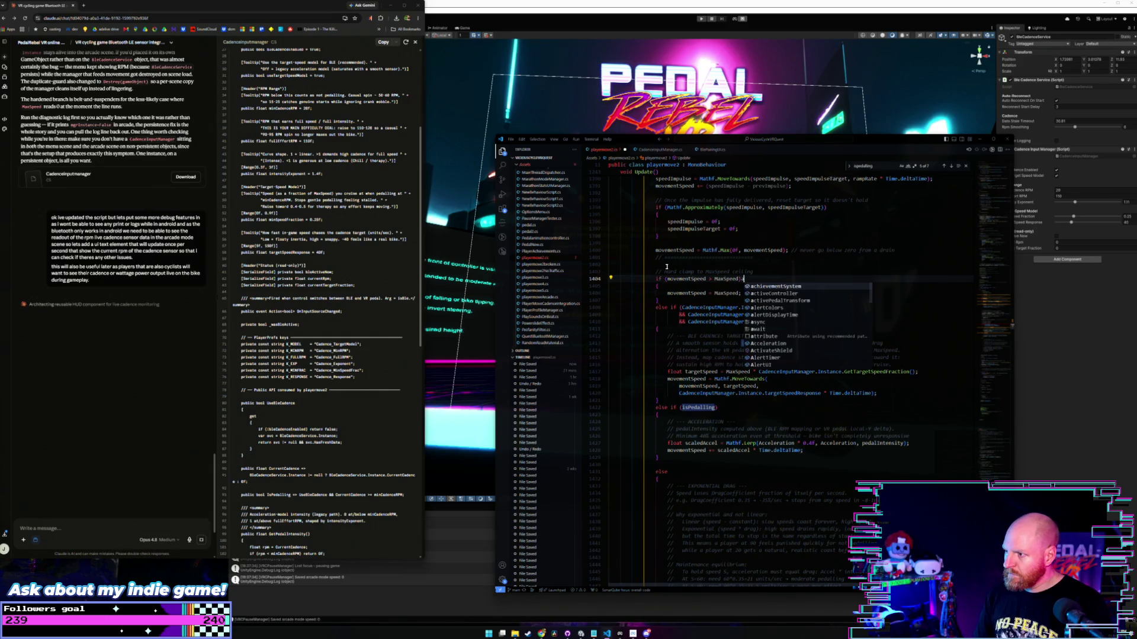
click(767, 274)
key(ctrl+z)
scroll(768, 273, up, 5)
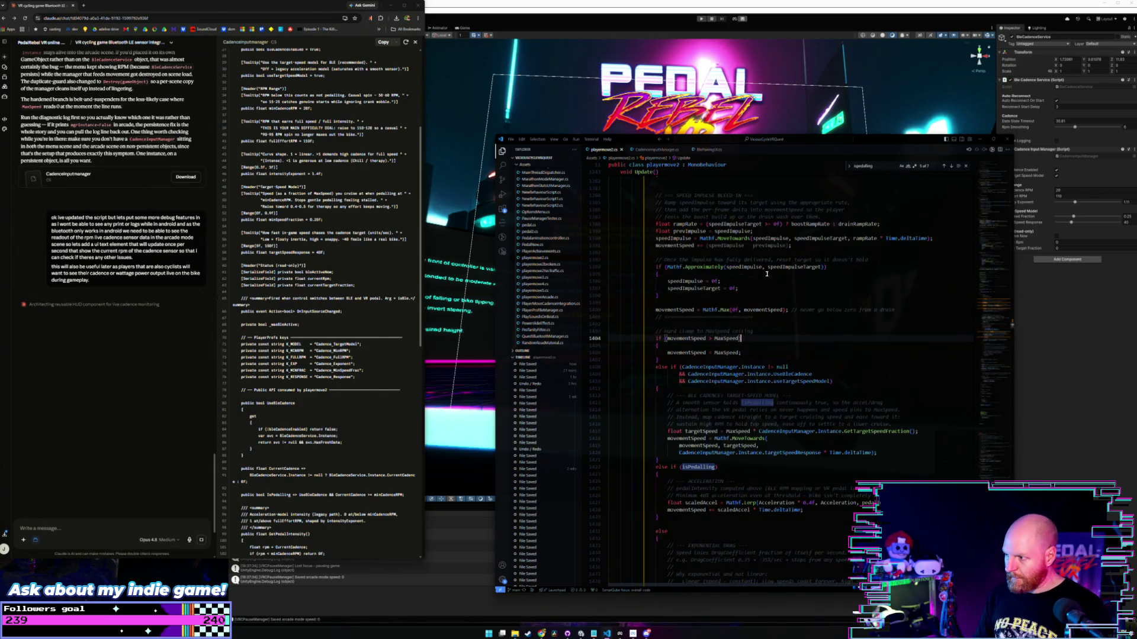
scroll(661, 260, up, 8)
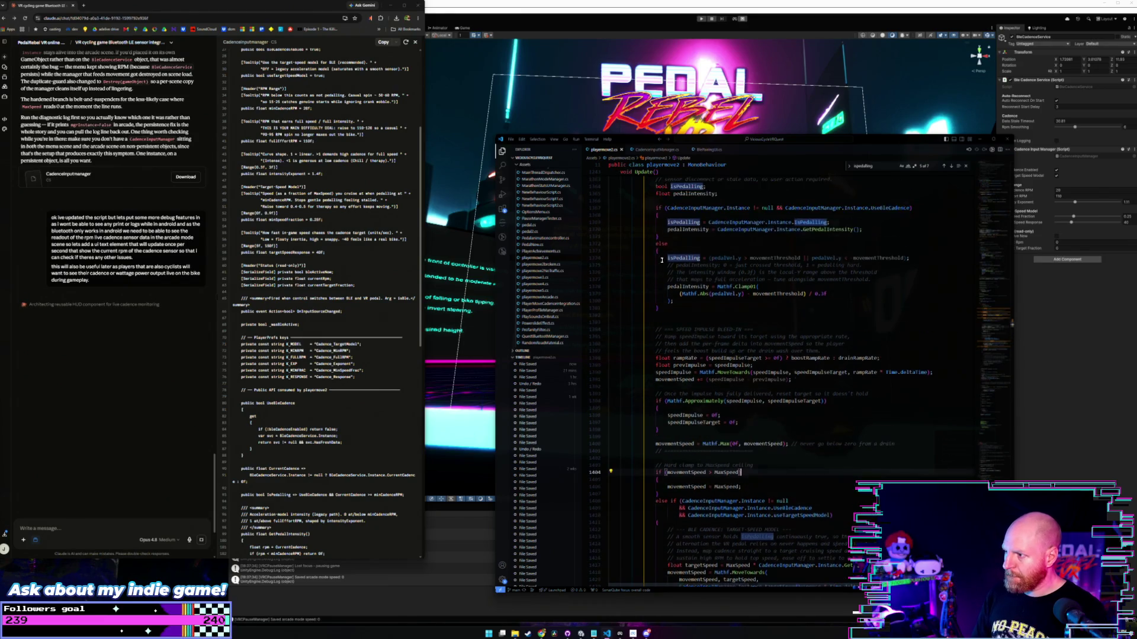
scroll(661, 260, up, 2)
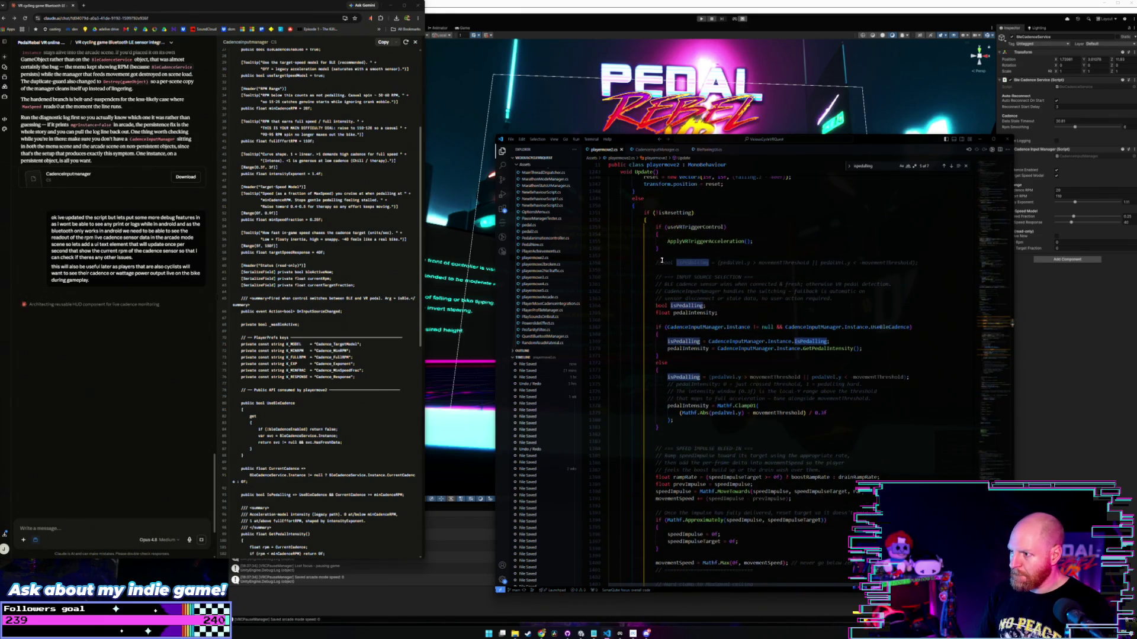
scroll(661, 259, up, 2)
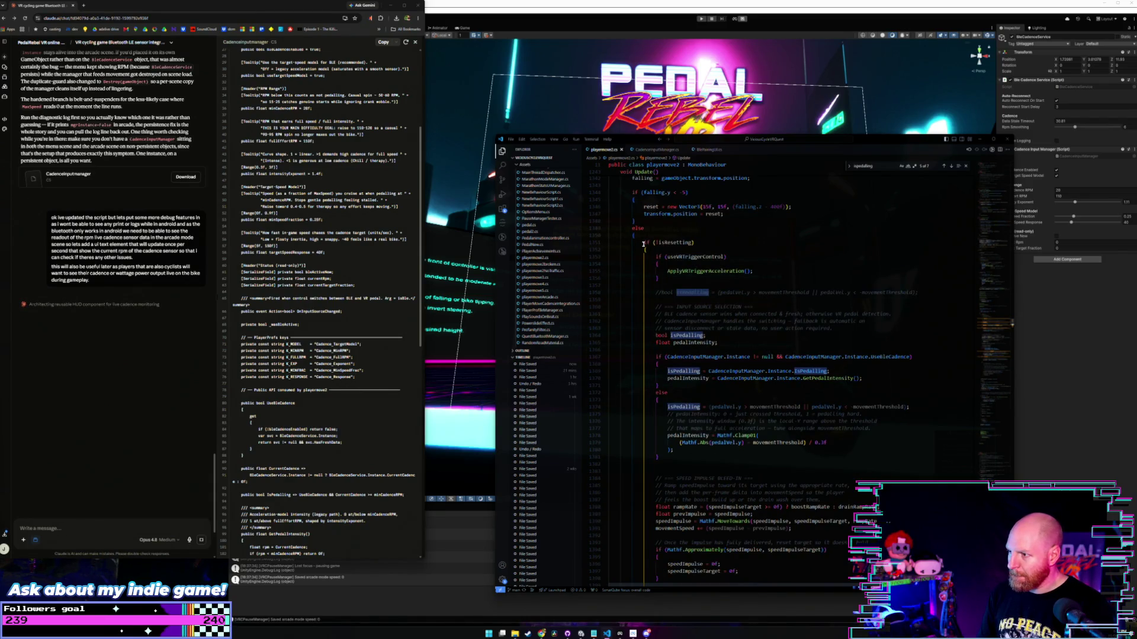
scroll(643, 244, up, 3)
scroll(643, 244, down, 20)
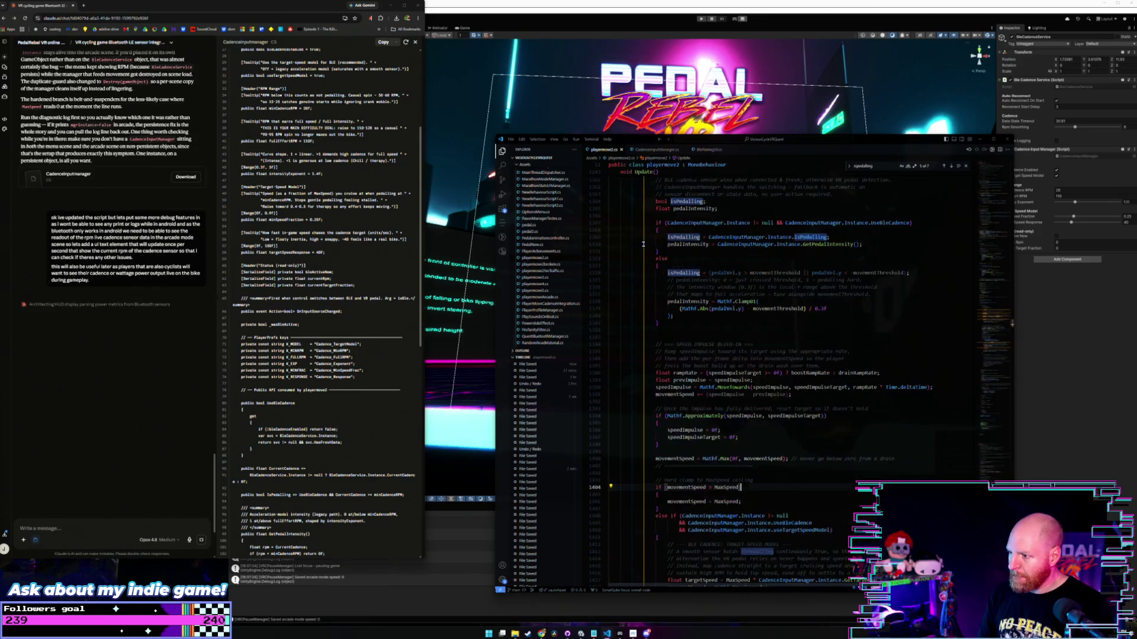
scroll(643, 244, down, 9)
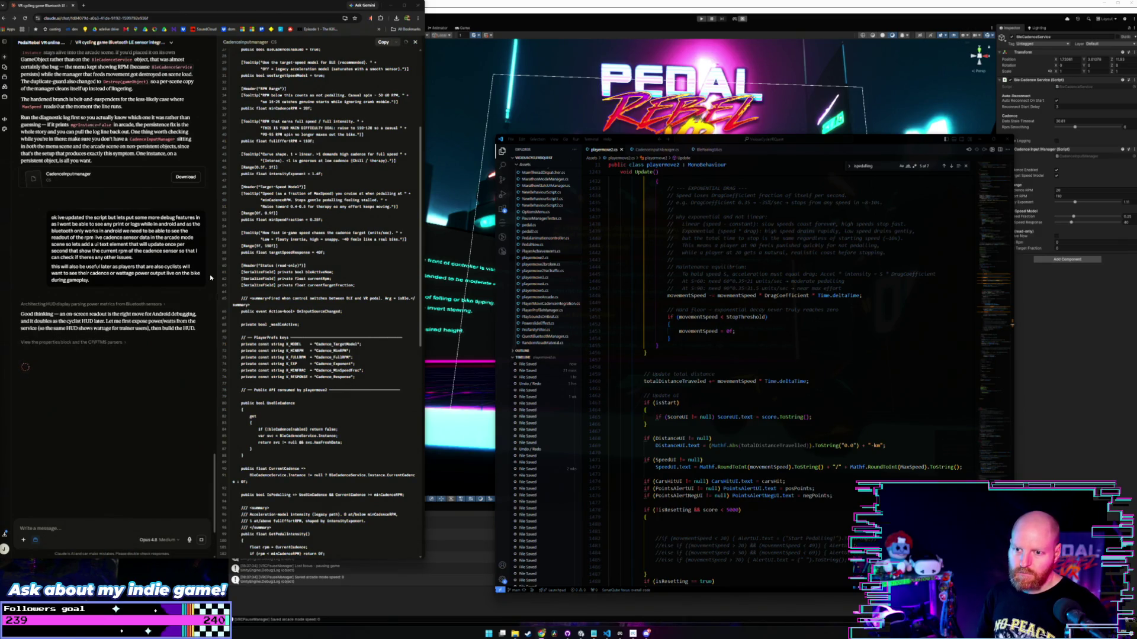
Scroll through Claude's finished reply covering the updated BleCadenceService and new CadenceHud files.
mouse_move(194, 234)
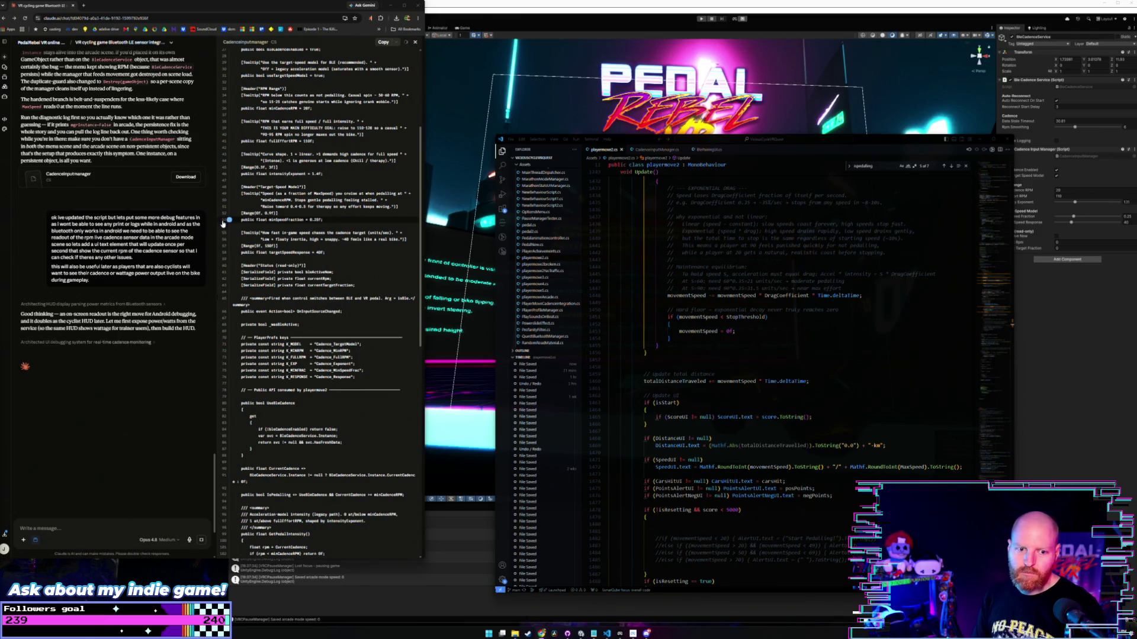
scroll(210, 221, up, 3)
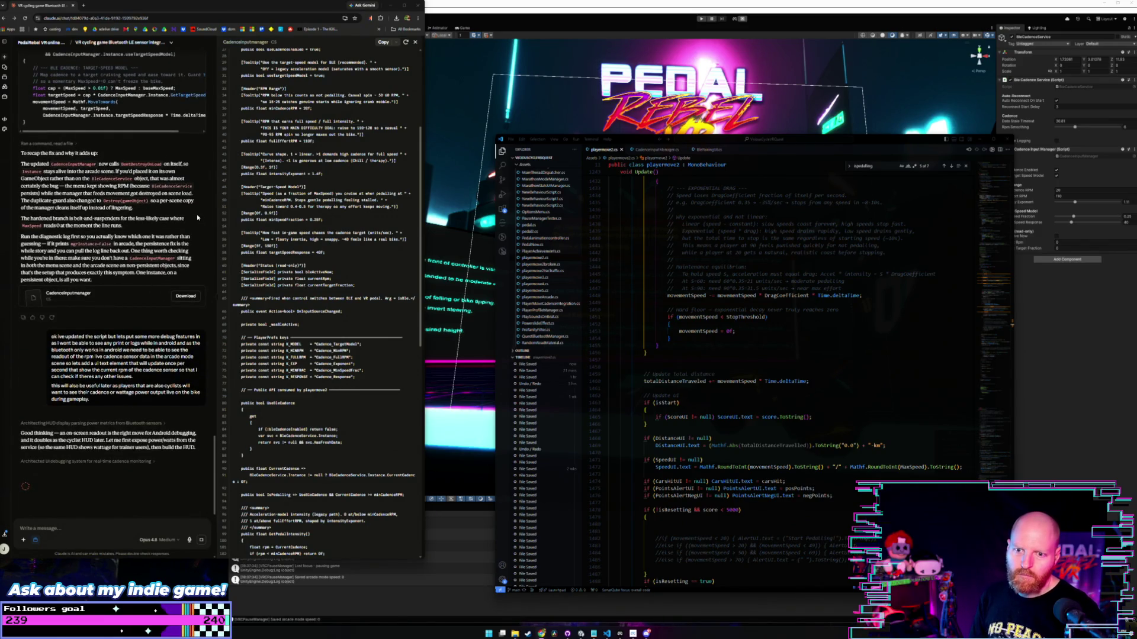
scroll(198, 218, down, 2)
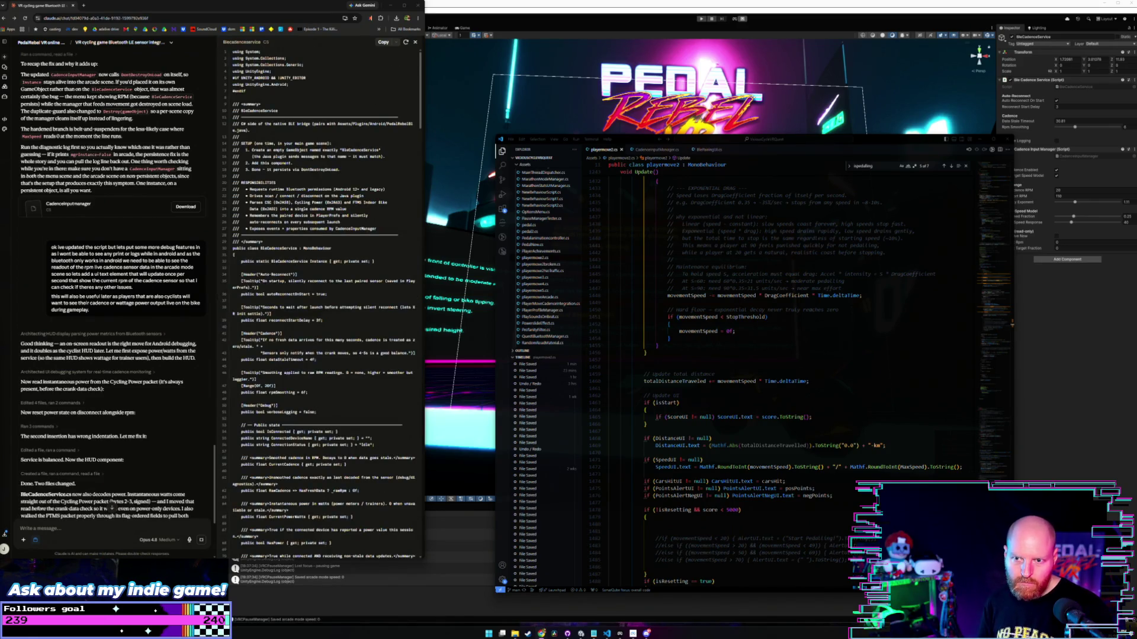
Copy the CadenceHud code, view BleCadenceService, then return to Unity so scripts recompile.
scroll(114, 333, down, 2)
scroll(115, 334, down, 3)
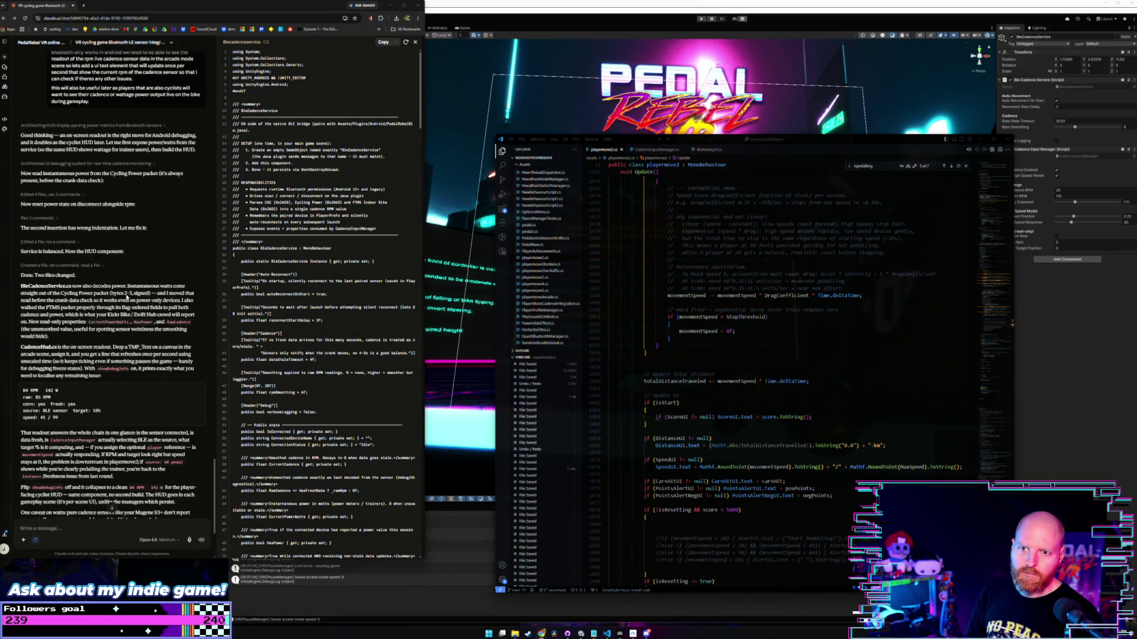
scroll(124, 298, up, 1)
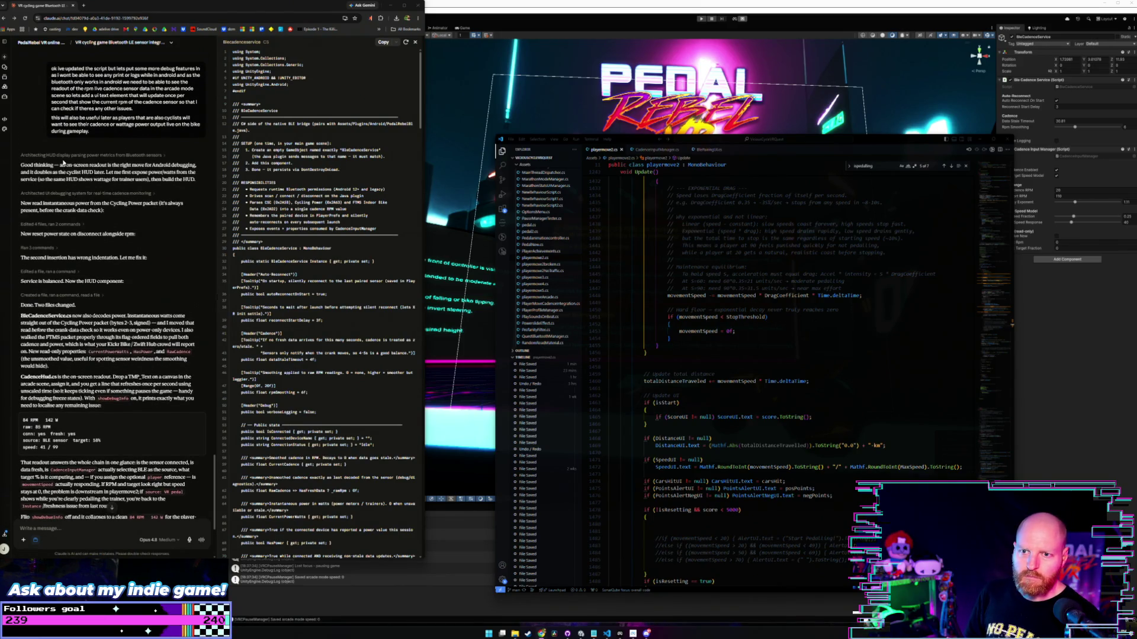
scroll(68, 167, down, 3)
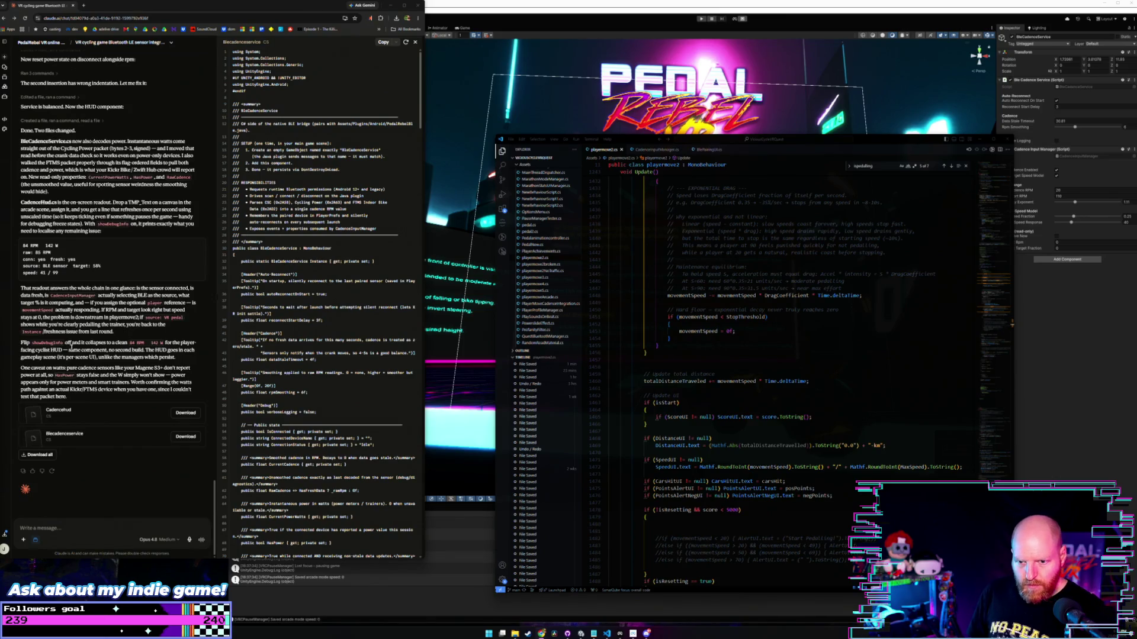
click(97, 412)
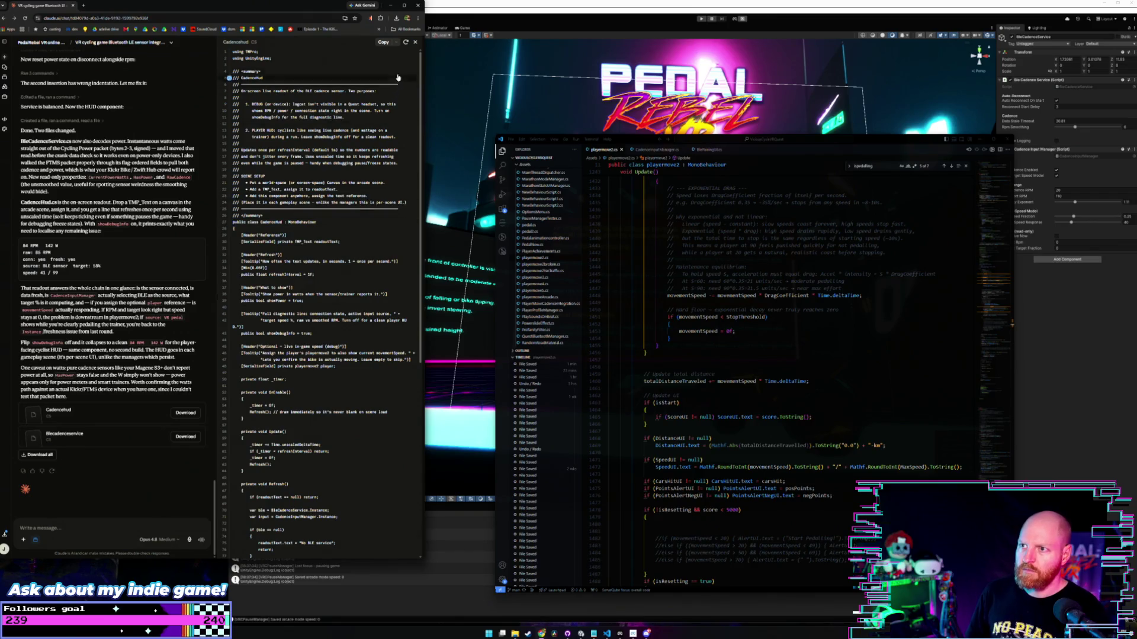
click(384, 43)
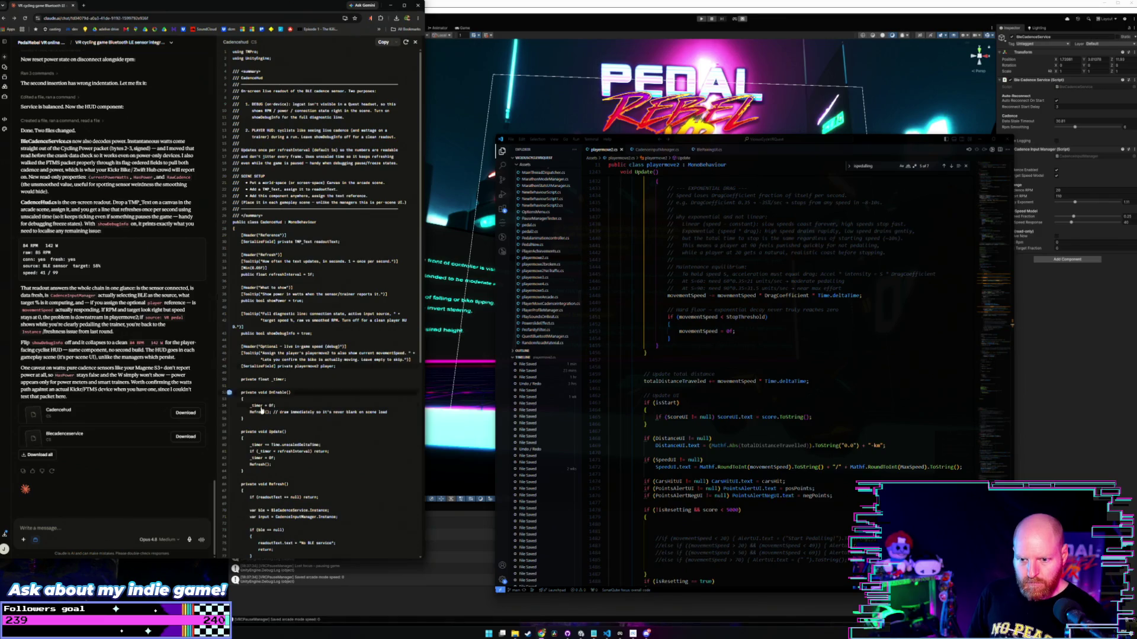
click(132, 442)
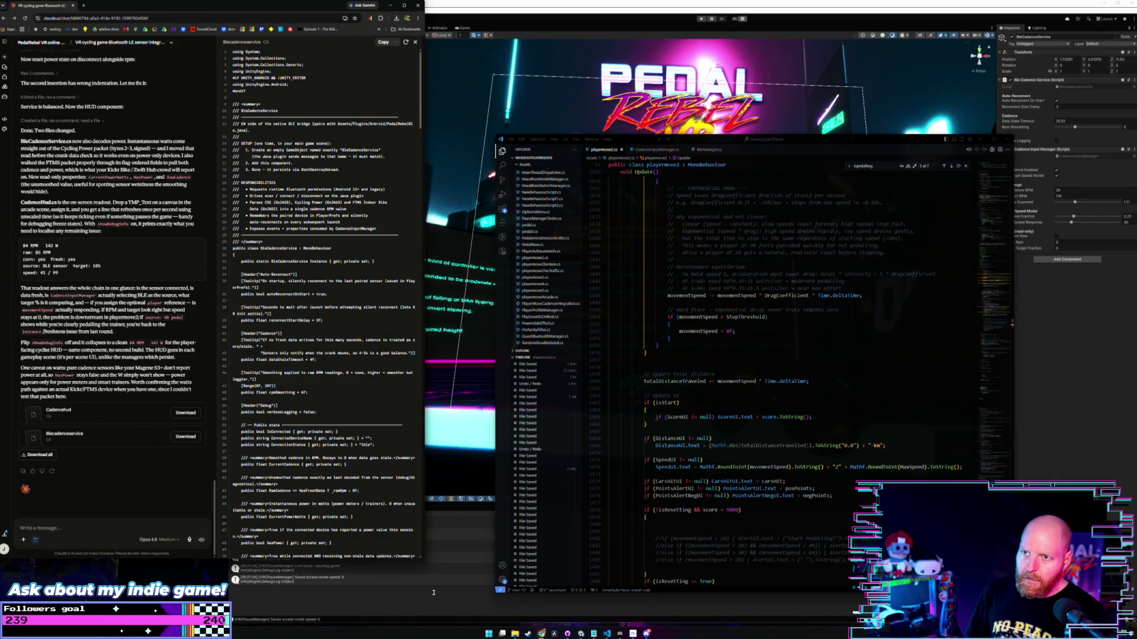
click(433, 592)
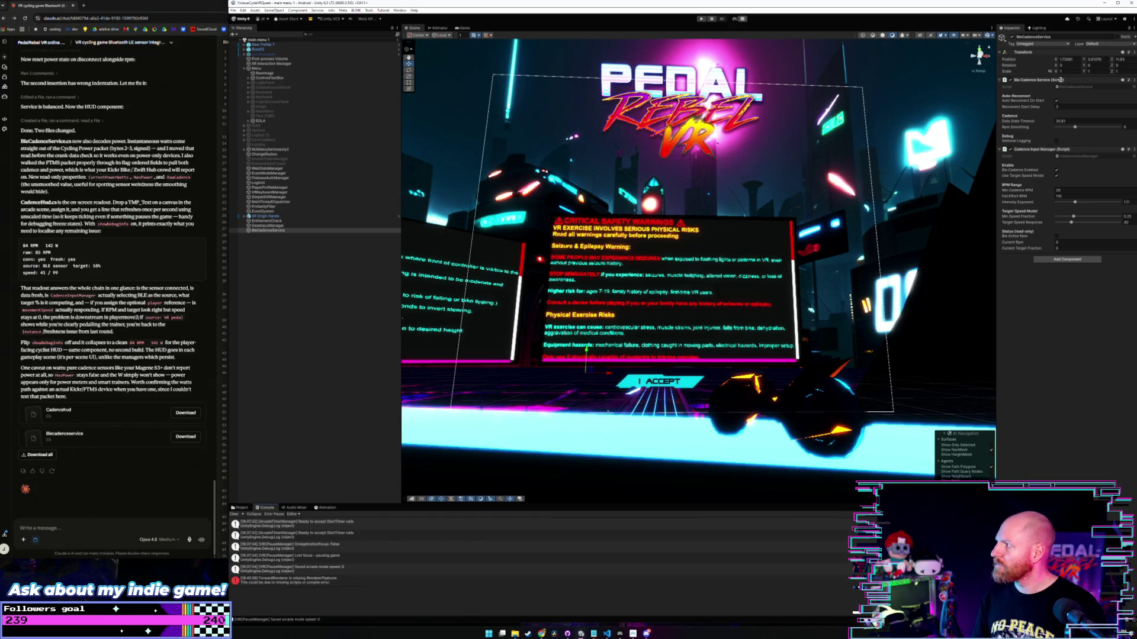
Open BleCadenceService.cs in Visual Studio Code from the Ble Cadence Service component's Edit Script option.
right_click(1060, 80)
click(1049, 72)
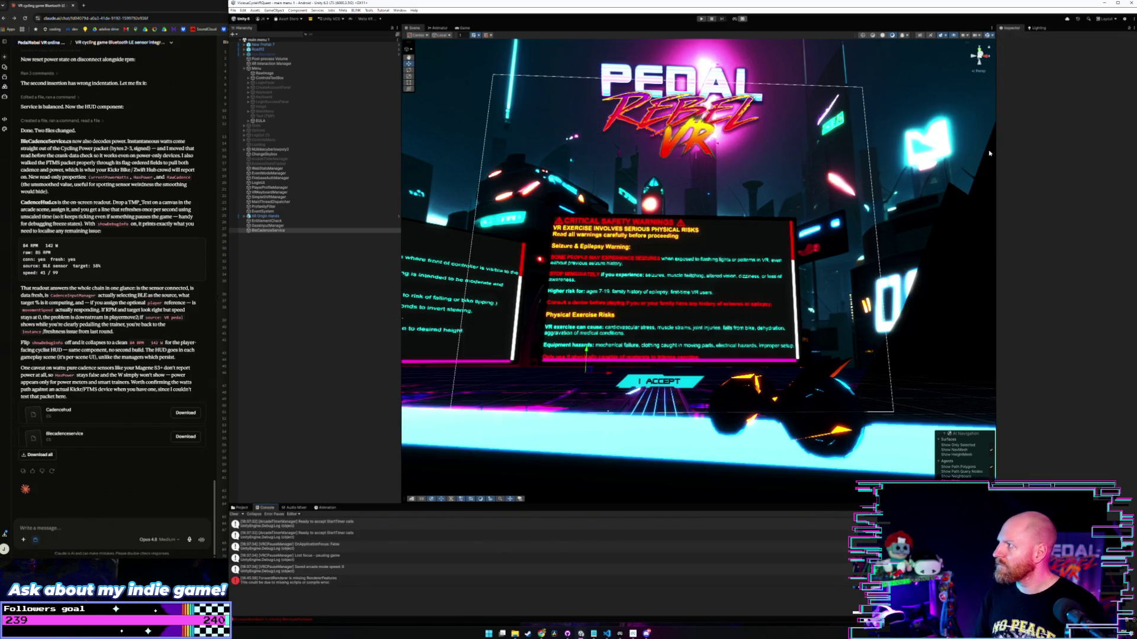
click(278, 230)
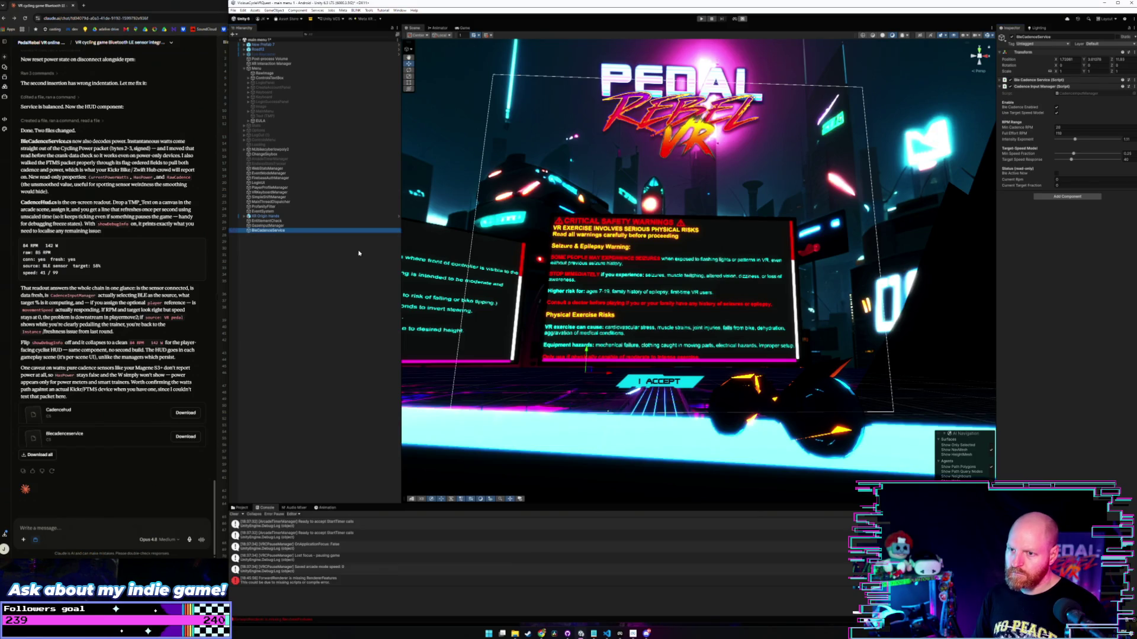
click(1091, 81)
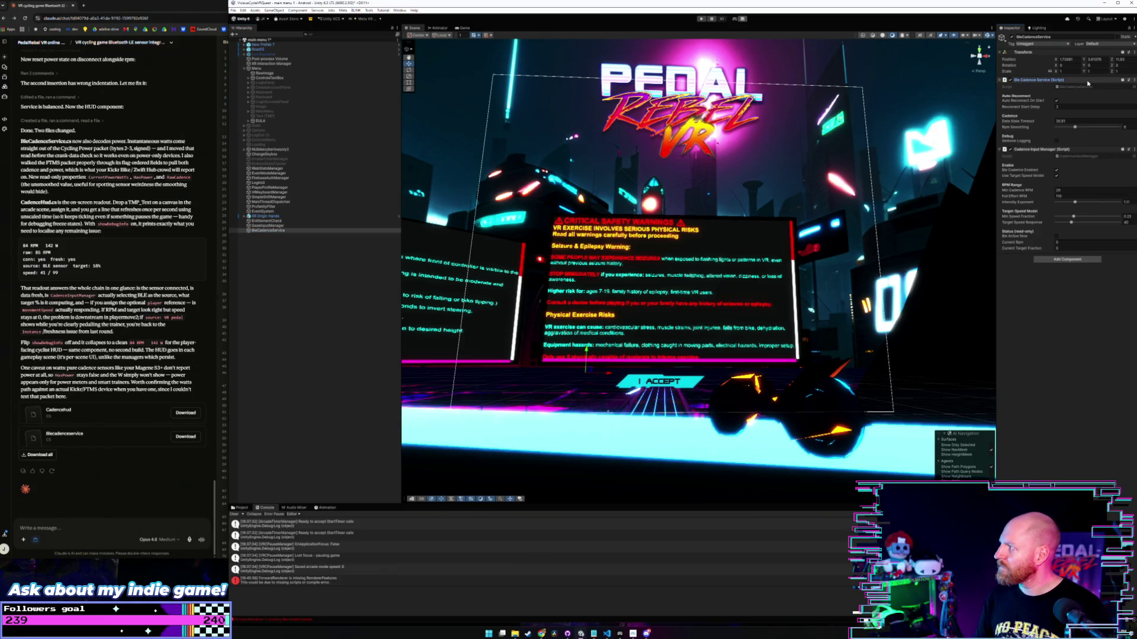
right_click(1092, 82)
click(1089, 165)
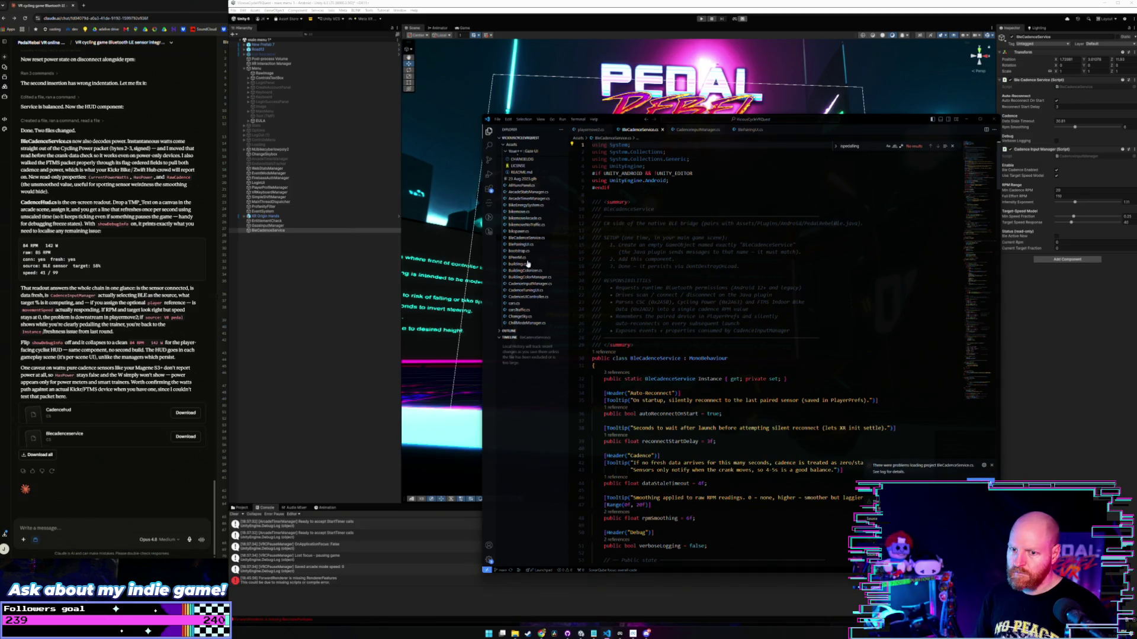
Paste Claude's updated BleCadenceService code over the old script, save it, and return to Unity to recompile.
click(150, 439)
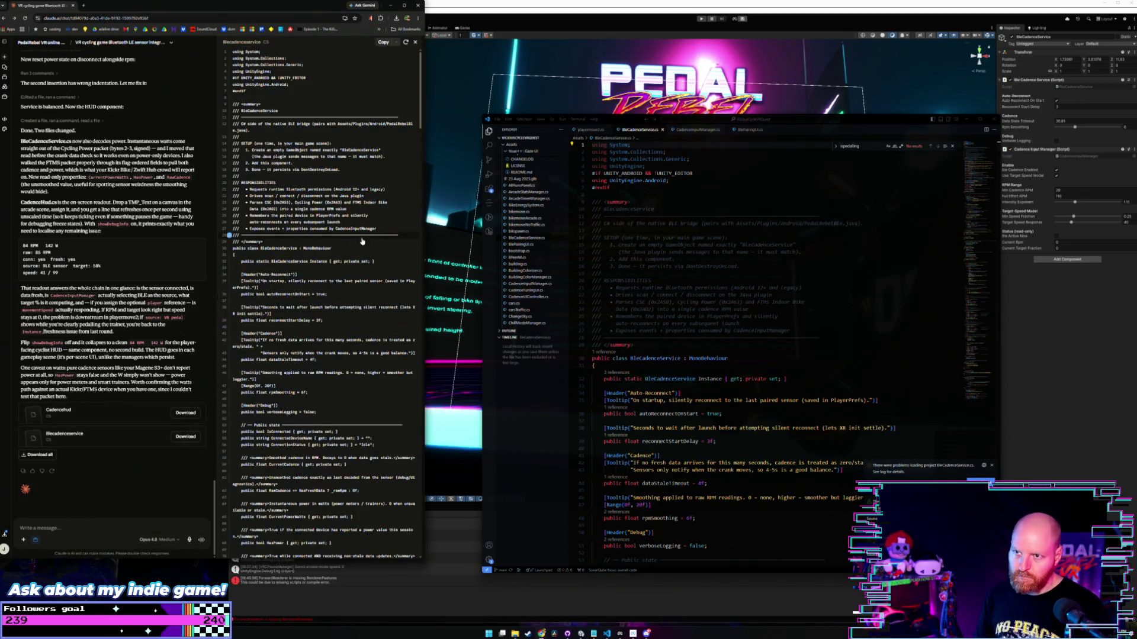
click(383, 42)
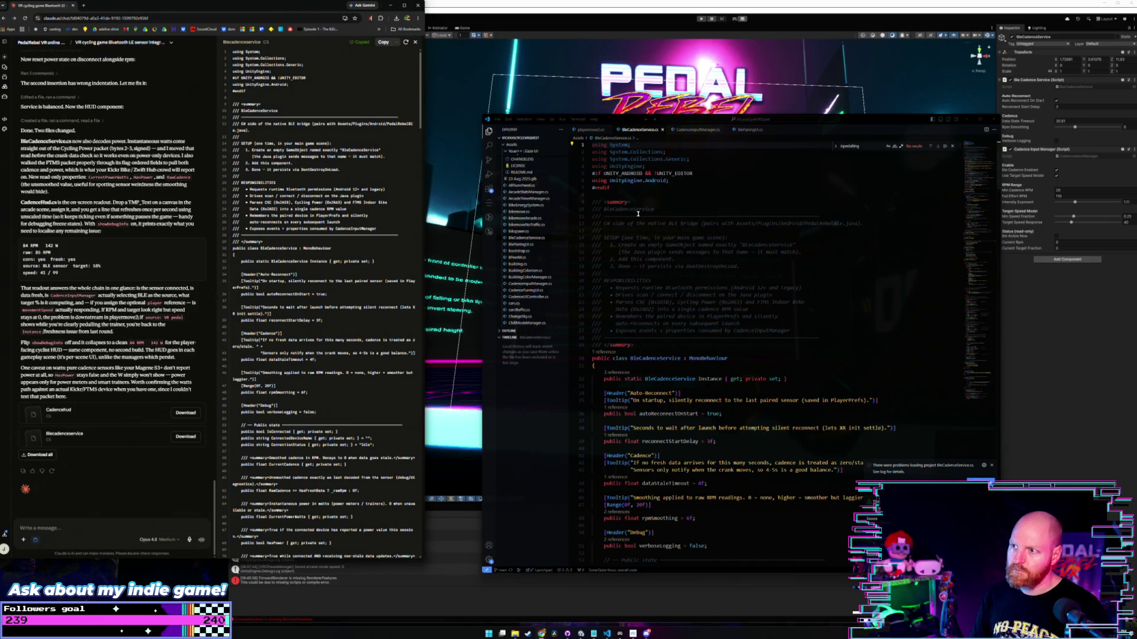
click(699, 188)
key(ctrl+a)
key(ctrl+v)
key(ctrl+s)
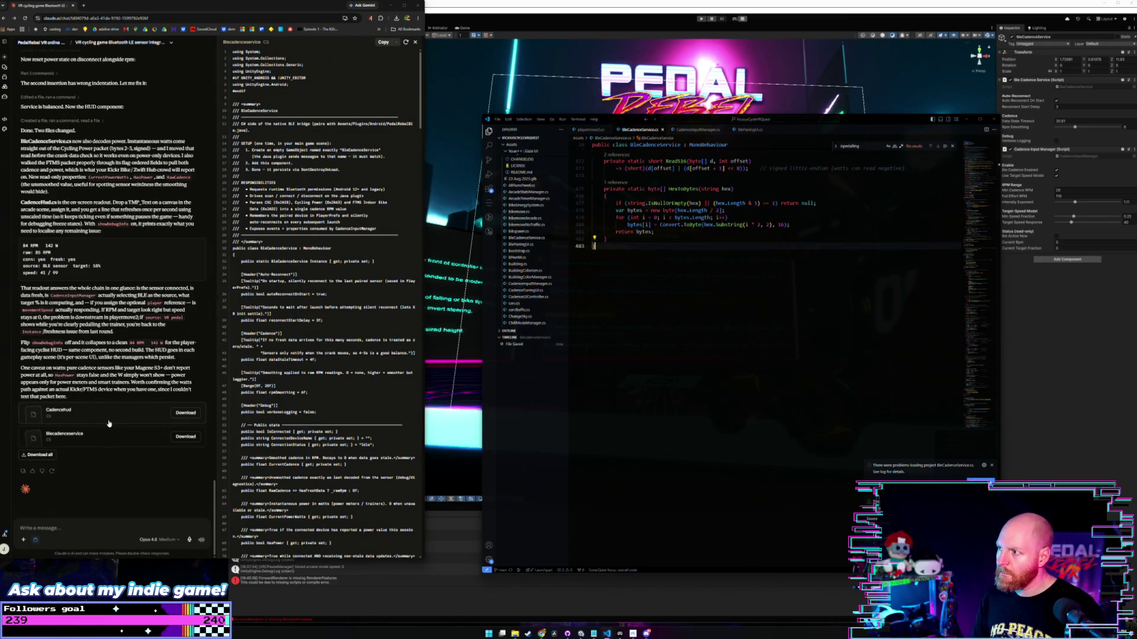
click(237, 567)
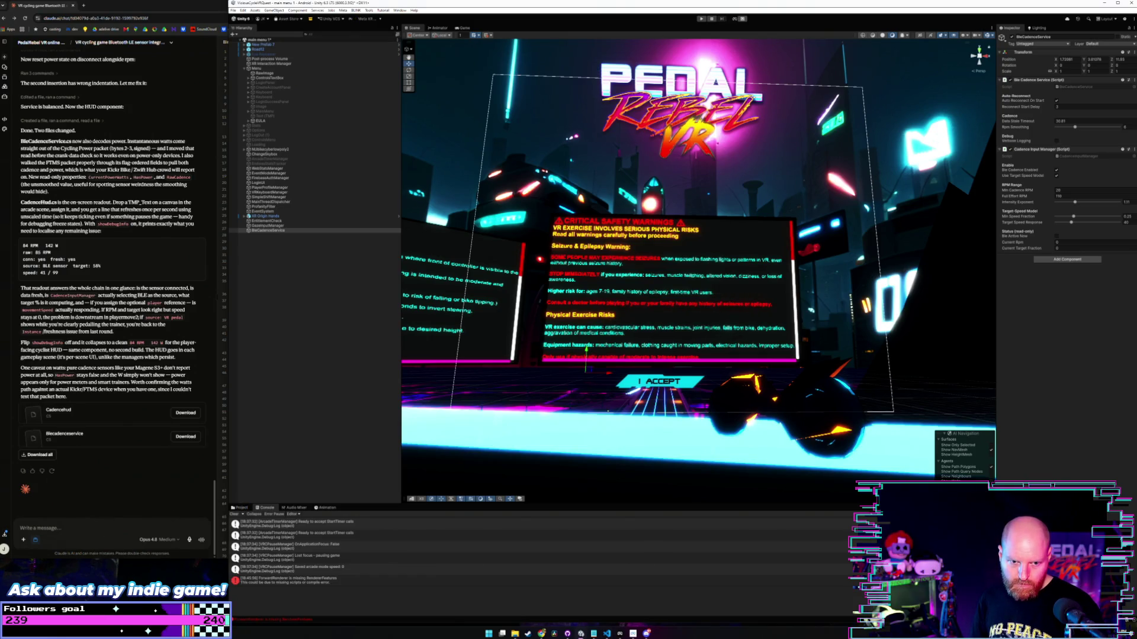
click(240, 507)
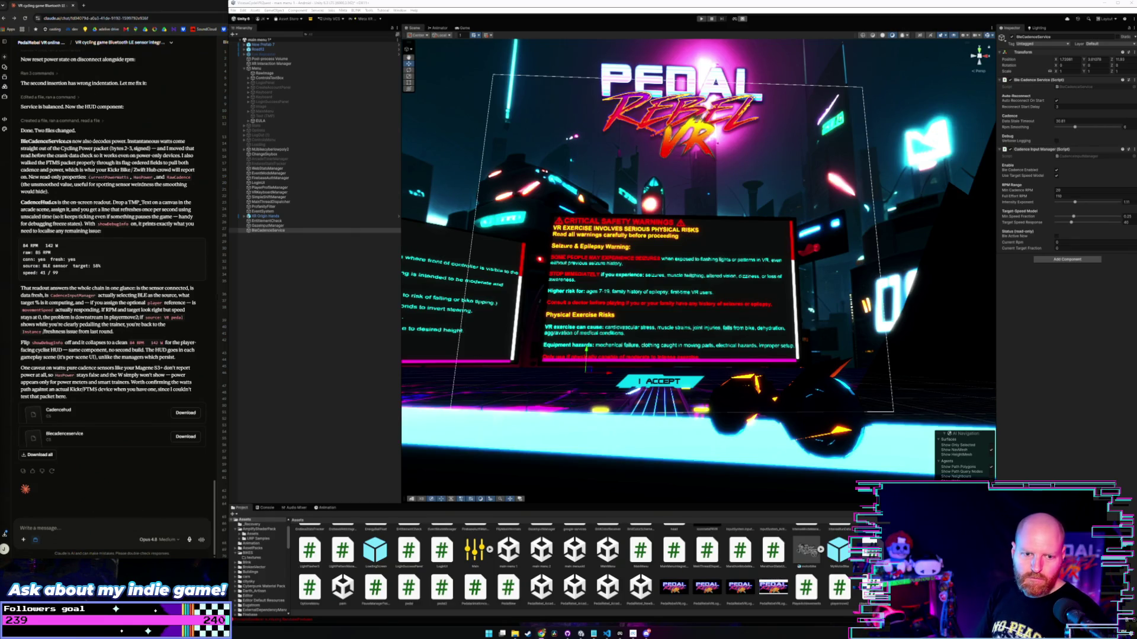
Download Claude's CadenceHud script and reveal it in the downloads folder.
click(94, 432)
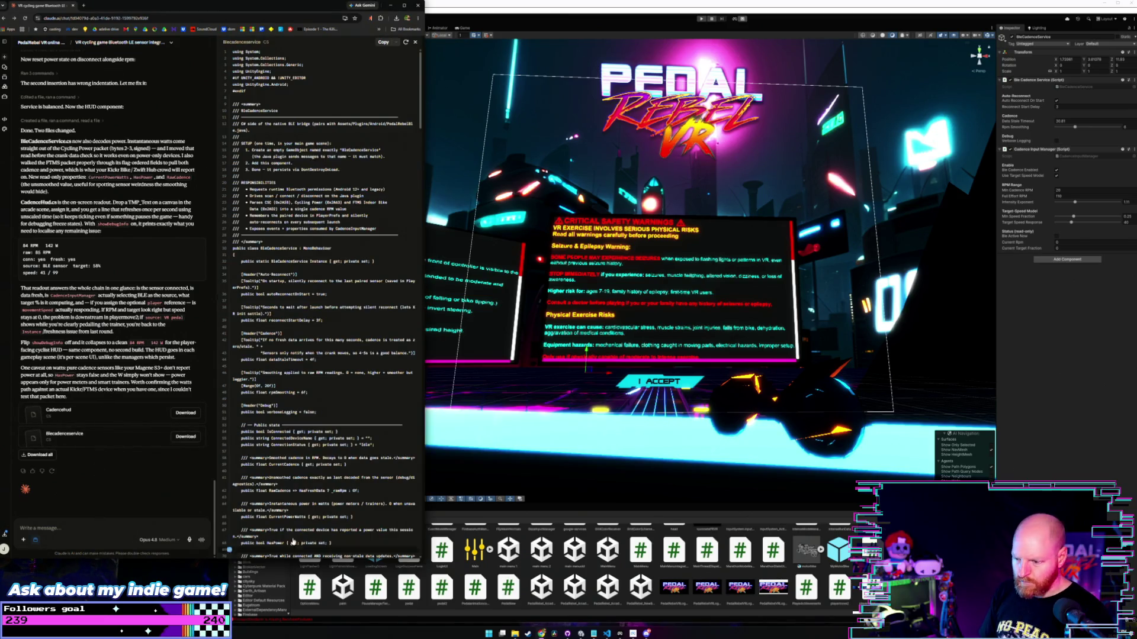
click(549, 554)
scroll(548, 554, down, 5)
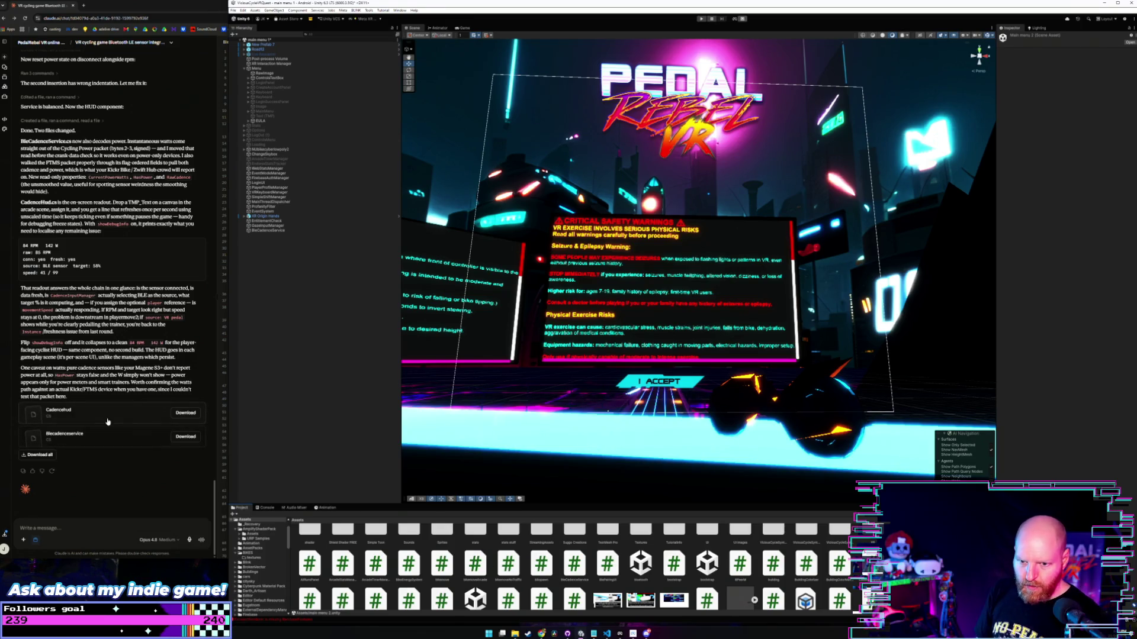
click(541, 634)
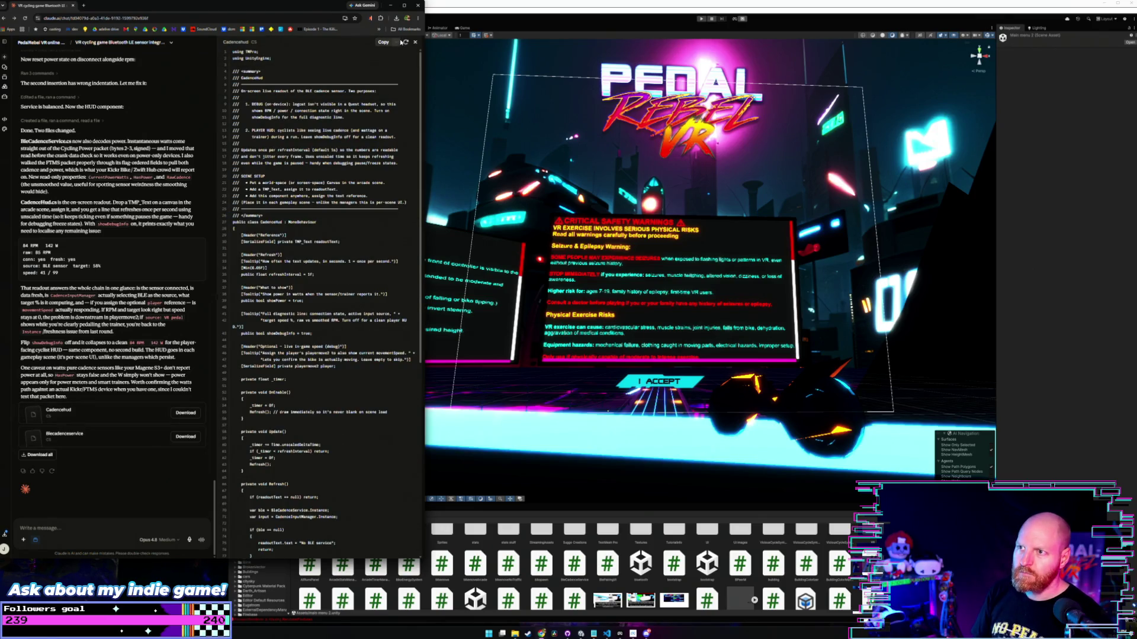
click(182, 417)
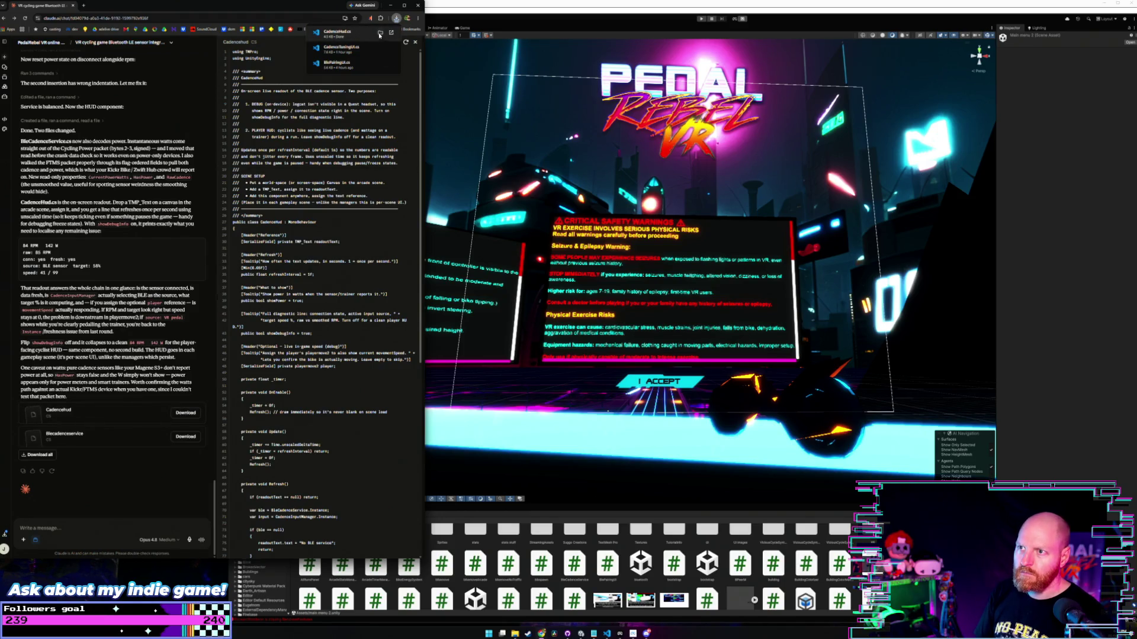
click(380, 34)
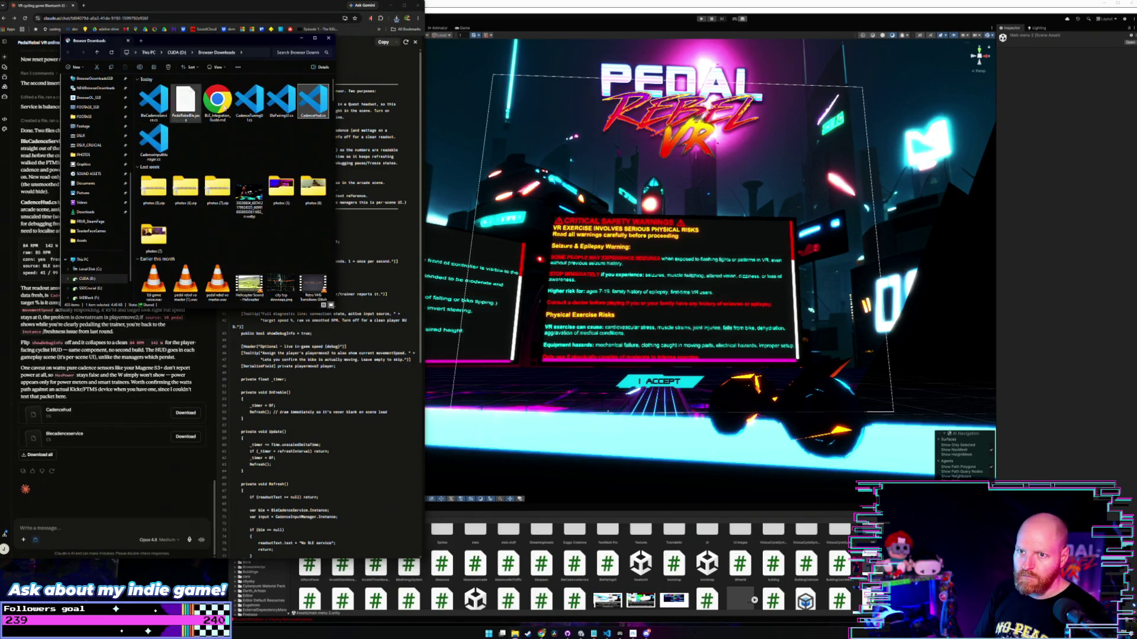
click(490, 493)
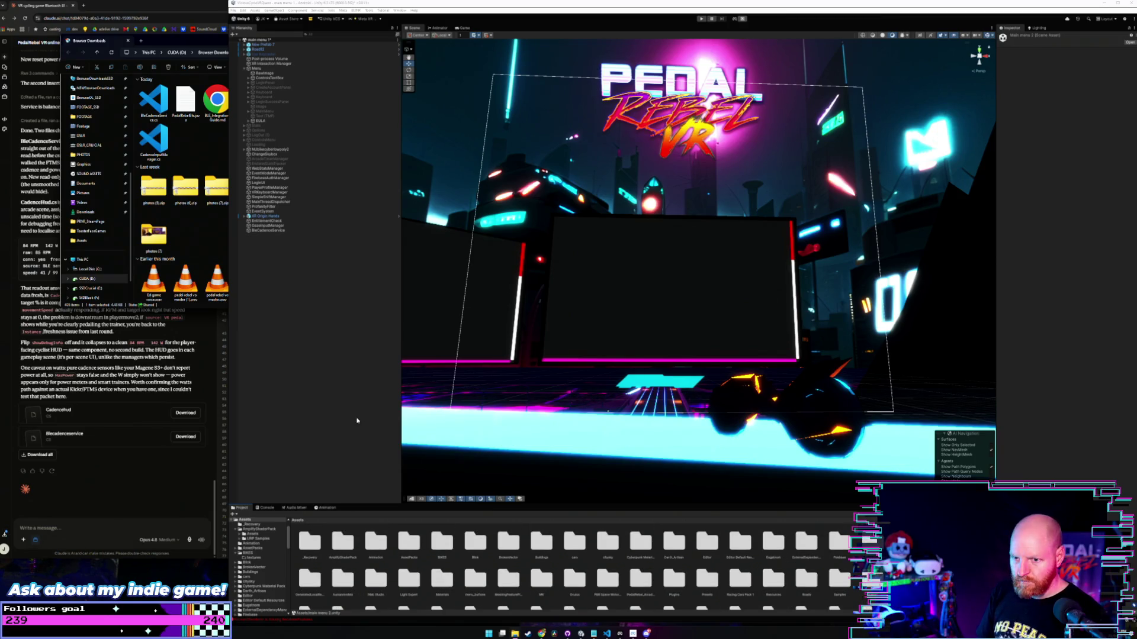
click(205, 508)
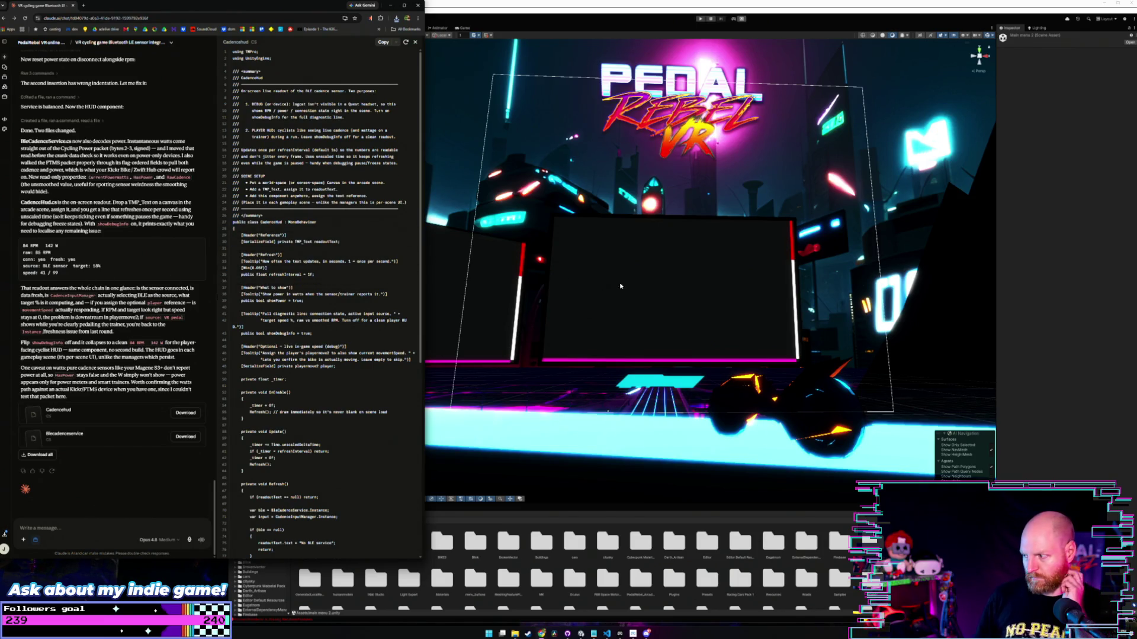
Return to Unity and select the BleCadenceService object to show its cadence settings in the Inspector.
click(665, 307)
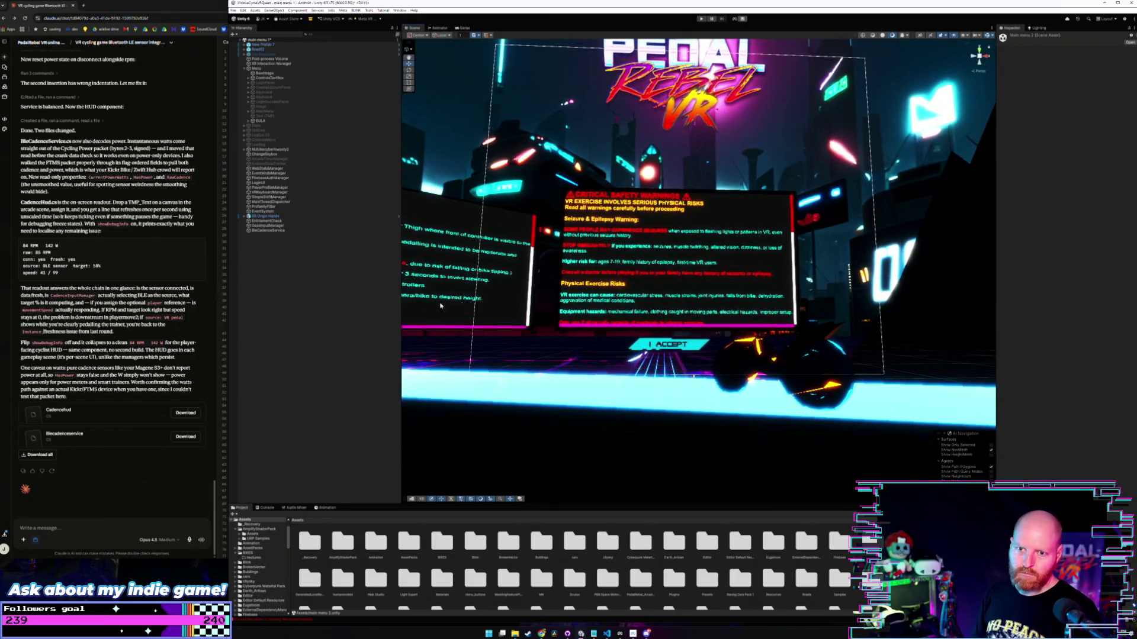
click(269, 230)
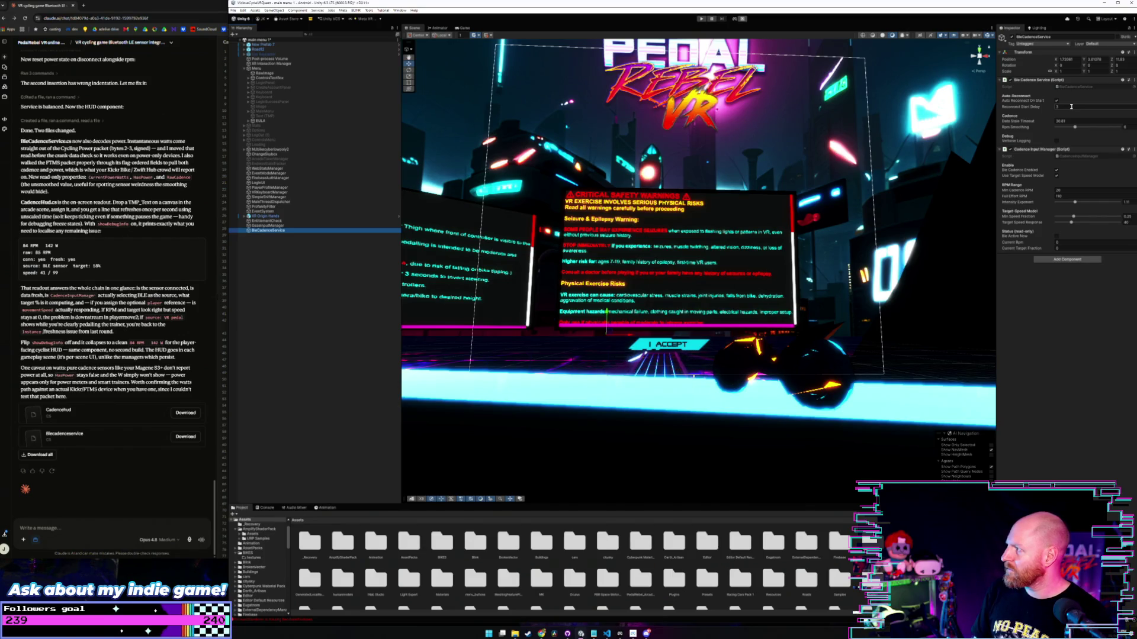
Change the Ble Cadence Service Data Stale Timeout field to 5.
click(1006, 121)
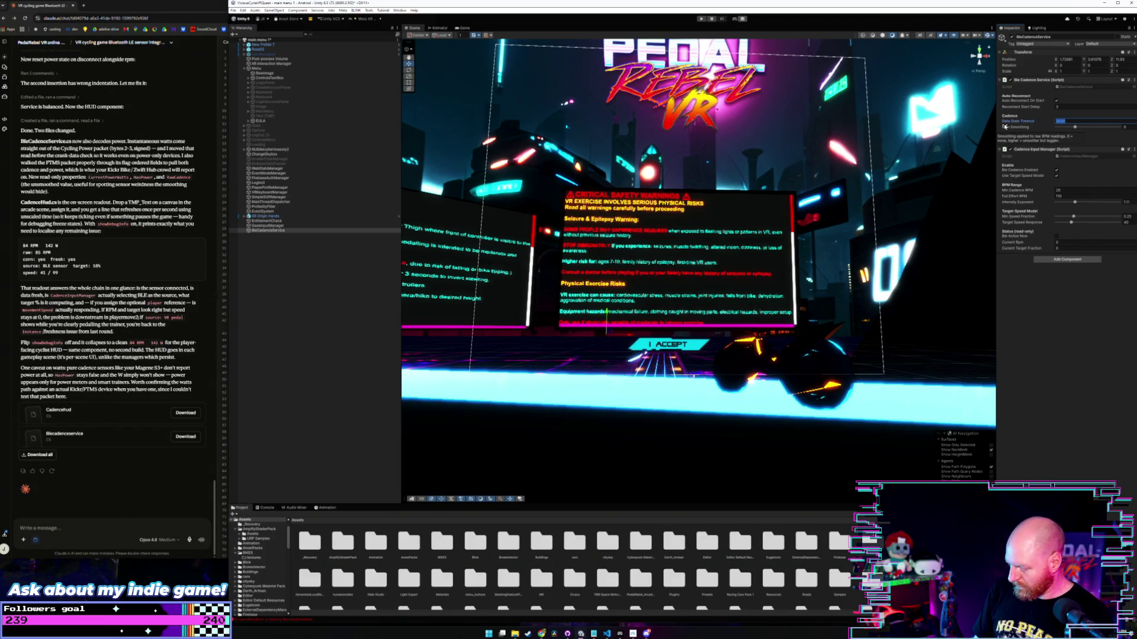
text(5)
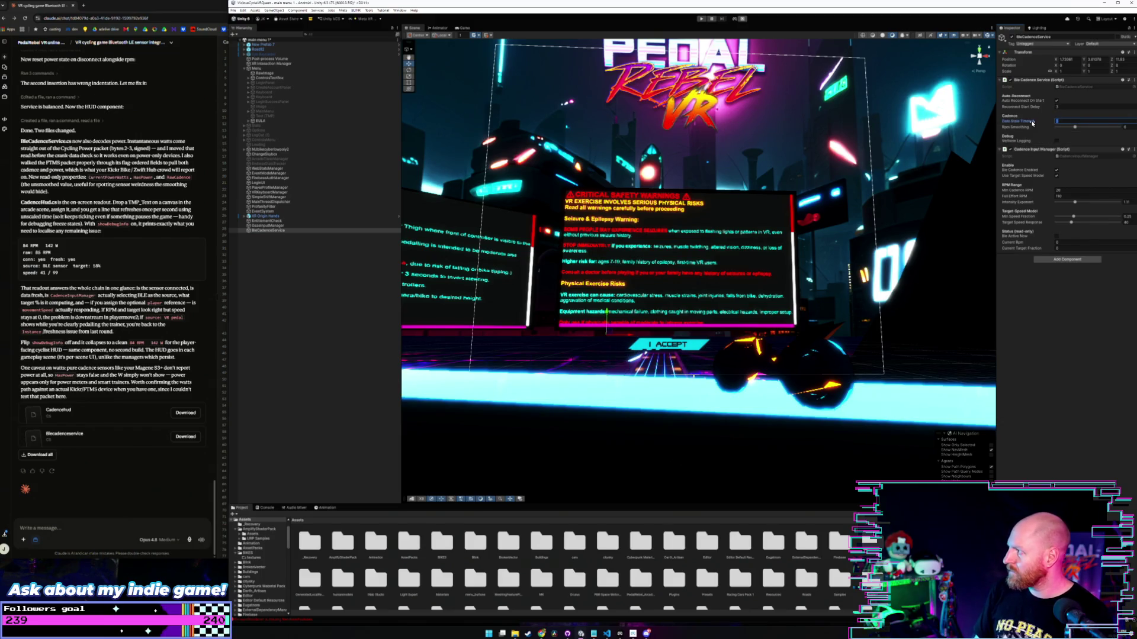
click(1057, 116)
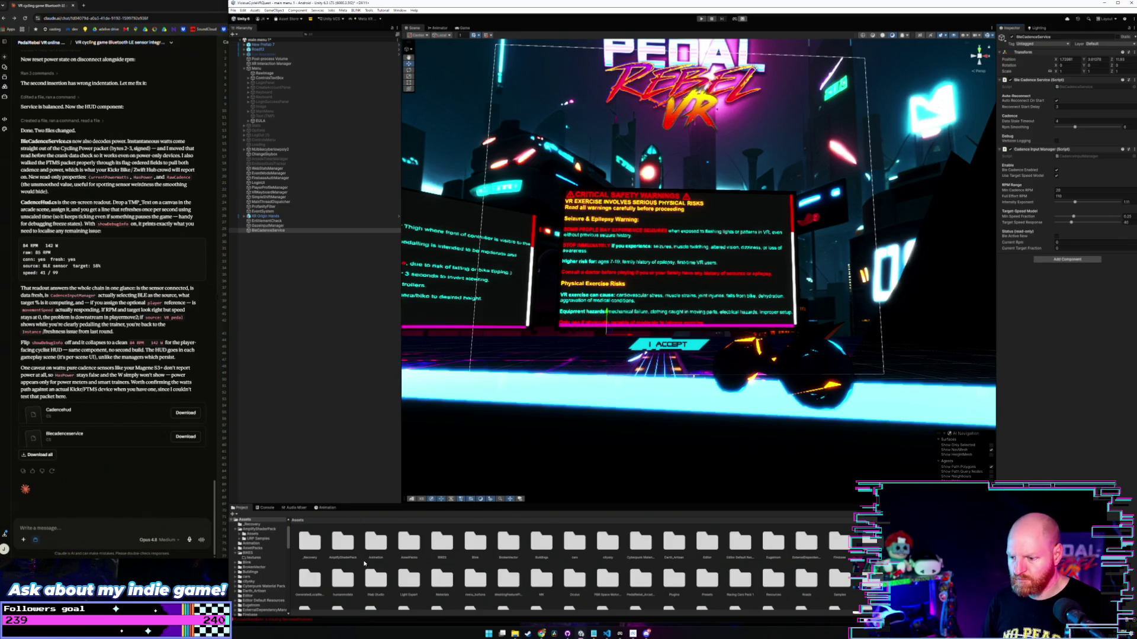
scroll(454, 578, down, 1)
Save the current scene and open the PedalRebel_ArcadeMode scene.
scroll(454, 577, down, 10)
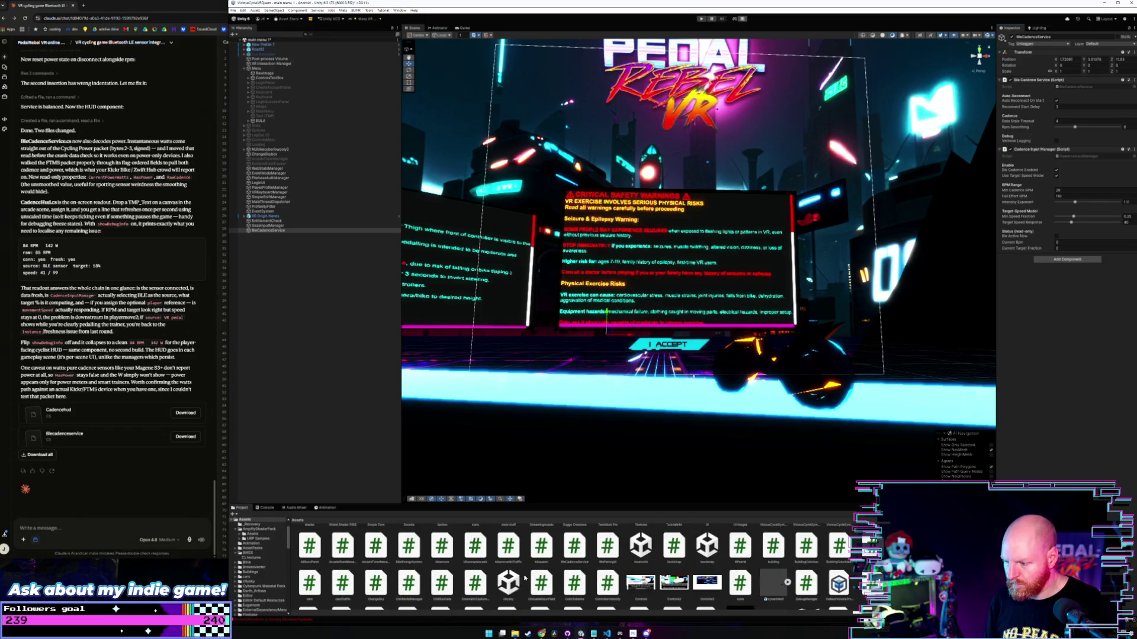
scroll(517, 573, down, 1)
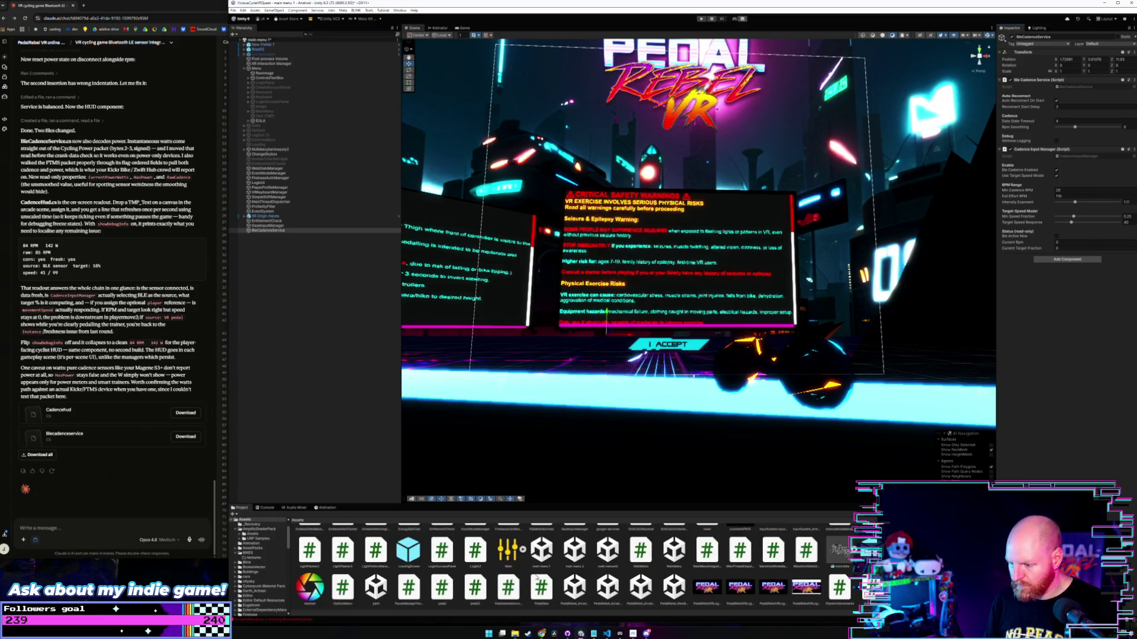
double_click(582, 588)
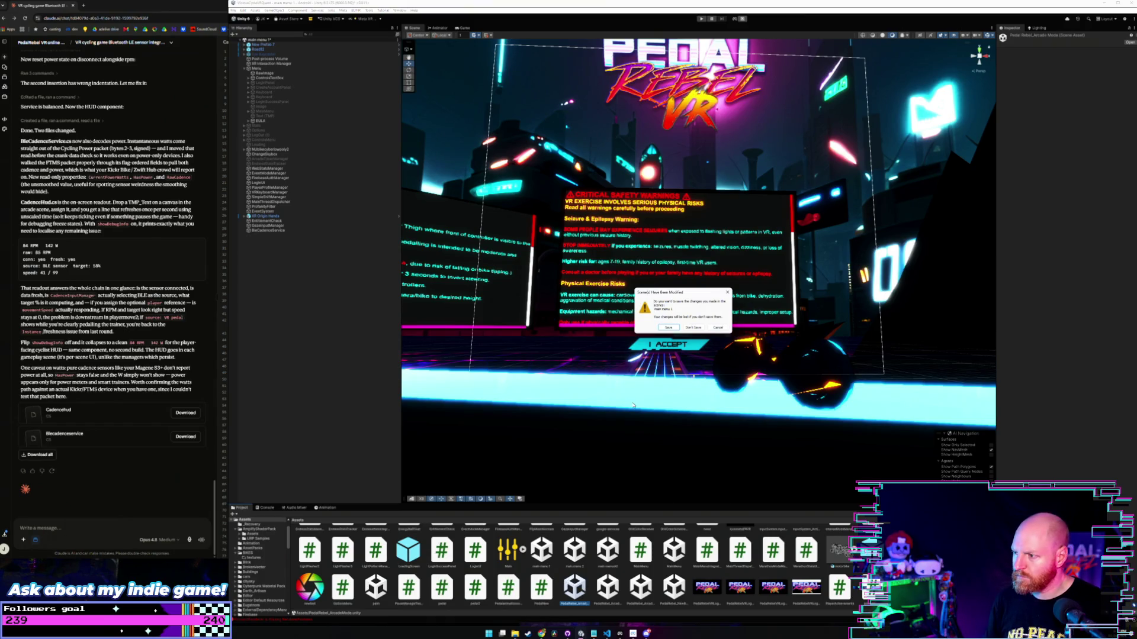
click(667, 327)
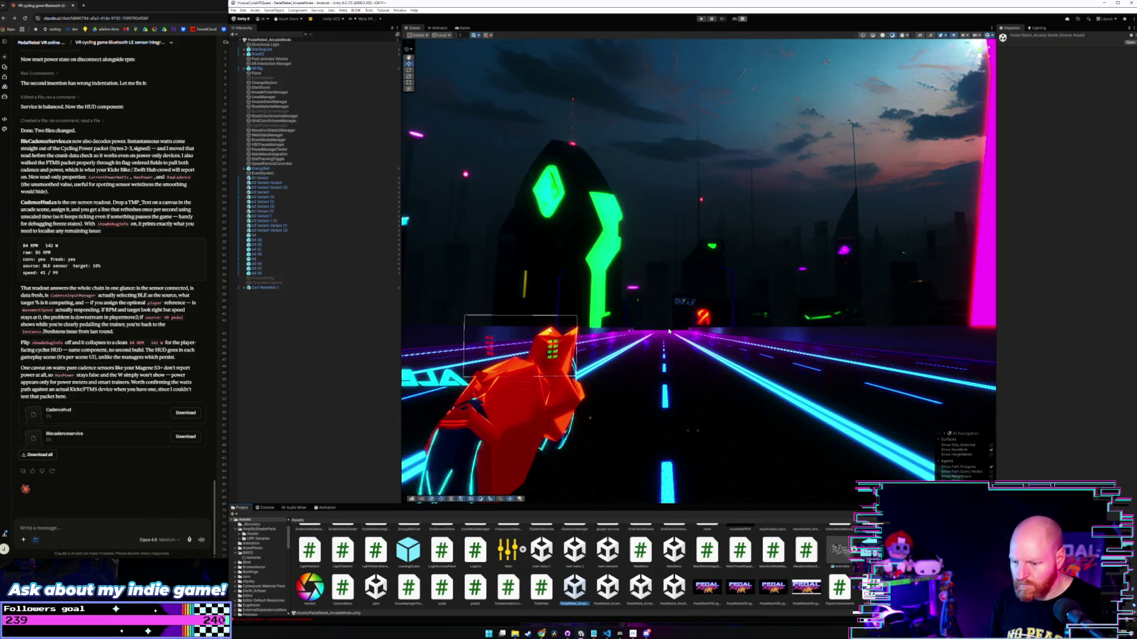
Fly the view to the red bike, expand XR Rig, and select the player bike object.
drag(583, 382, 283, 392)
key(w)
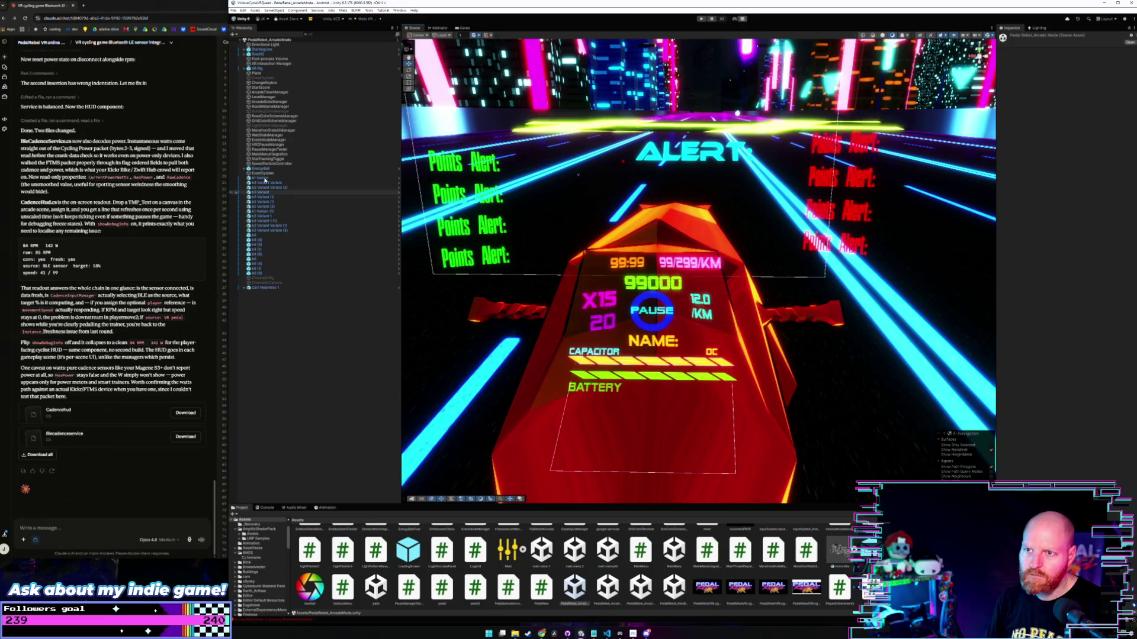
click(261, 70)
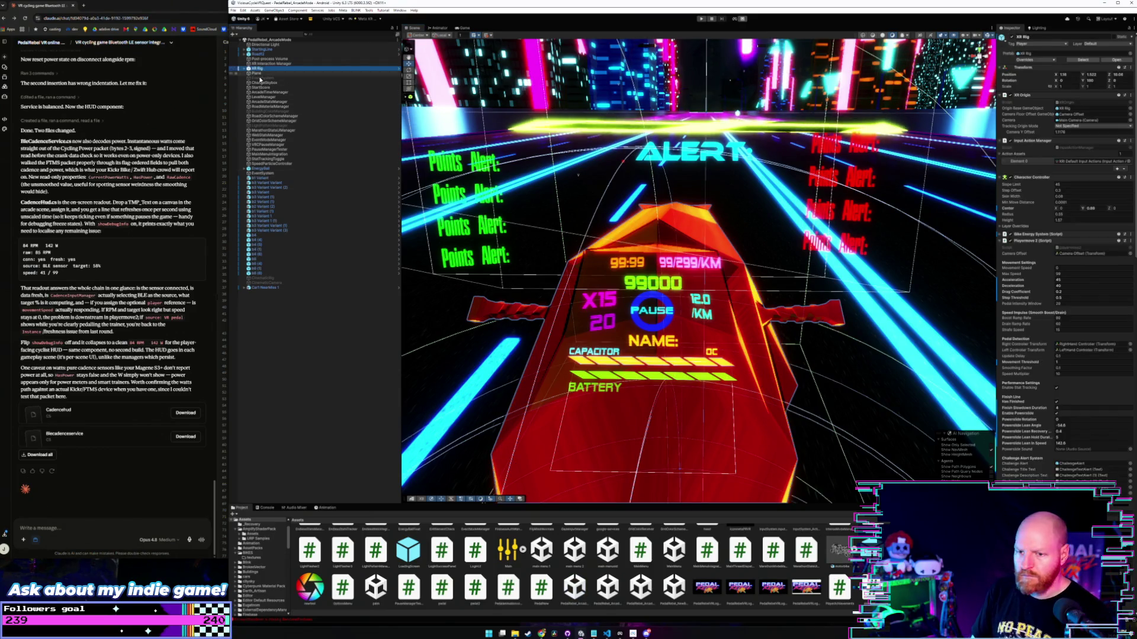
scroll(441, 556, up, 5)
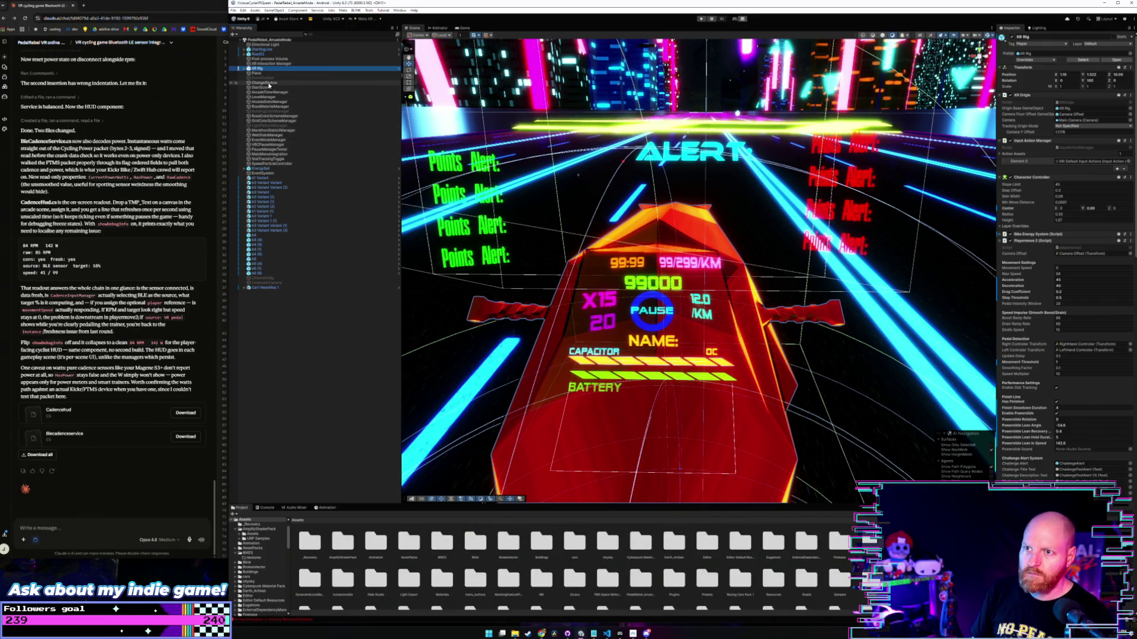
click(245, 70)
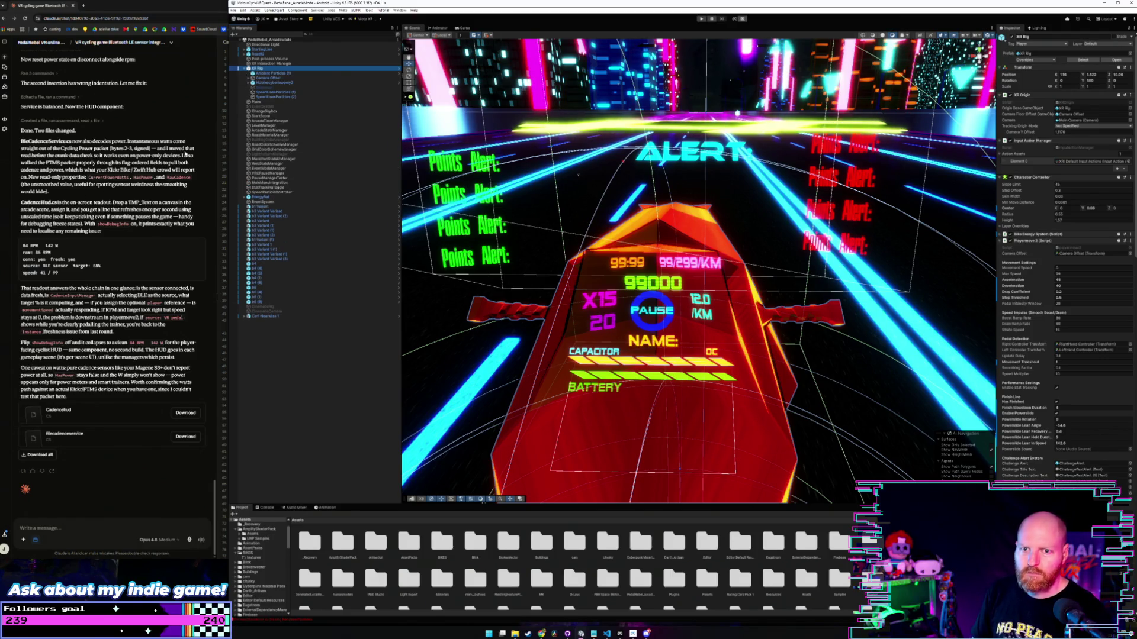
click(272, 83)
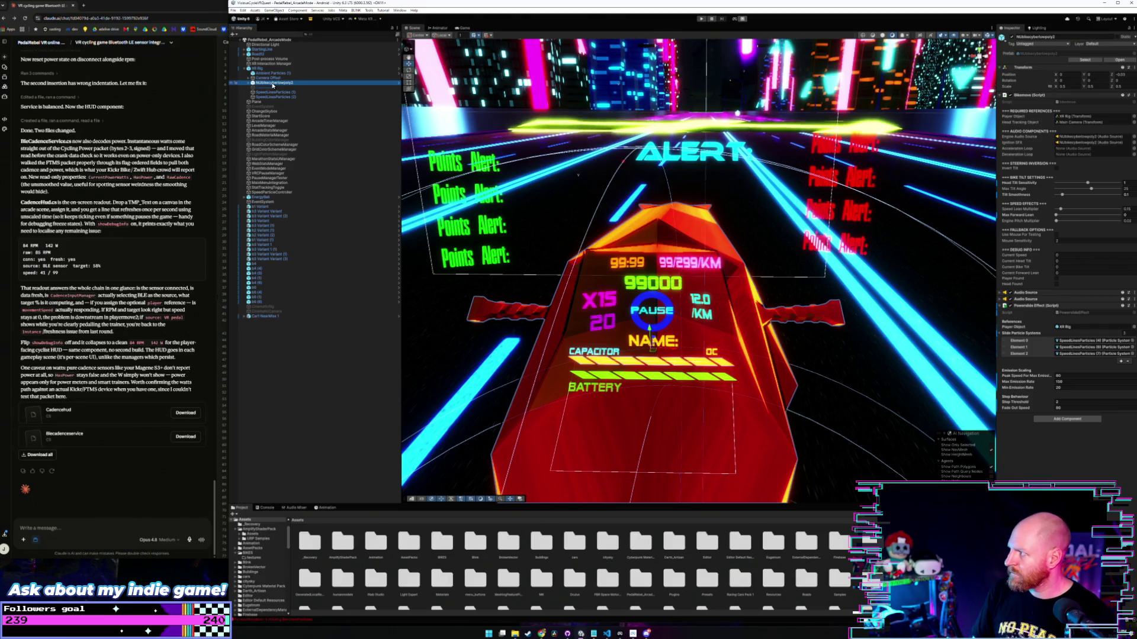
scroll(456, 565, down, 5)
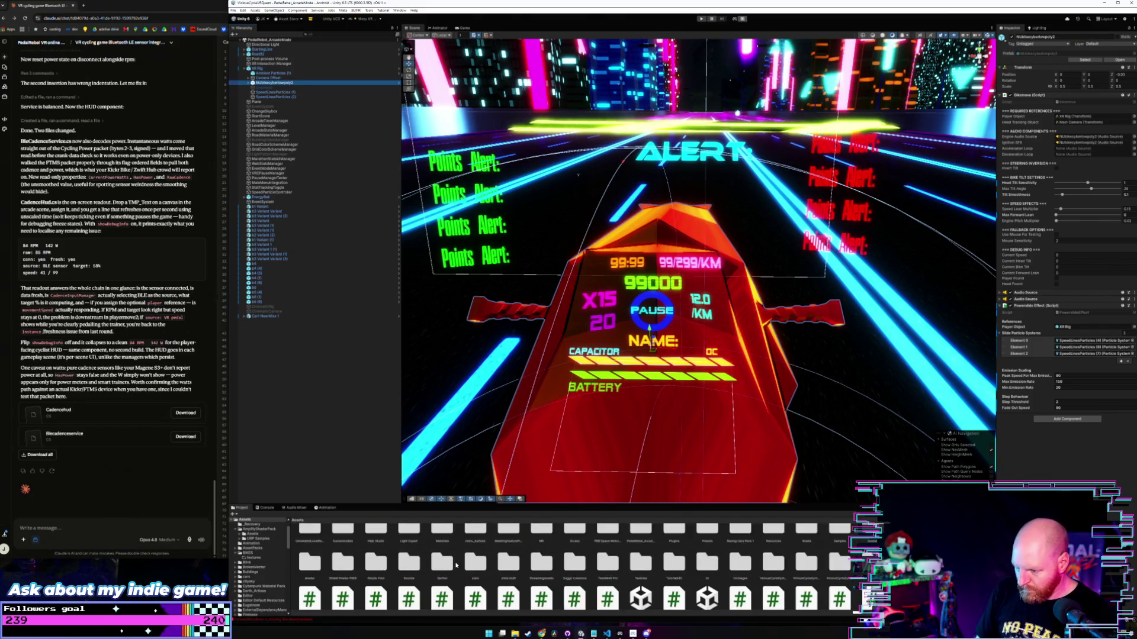
scroll(455, 565, down, 1)
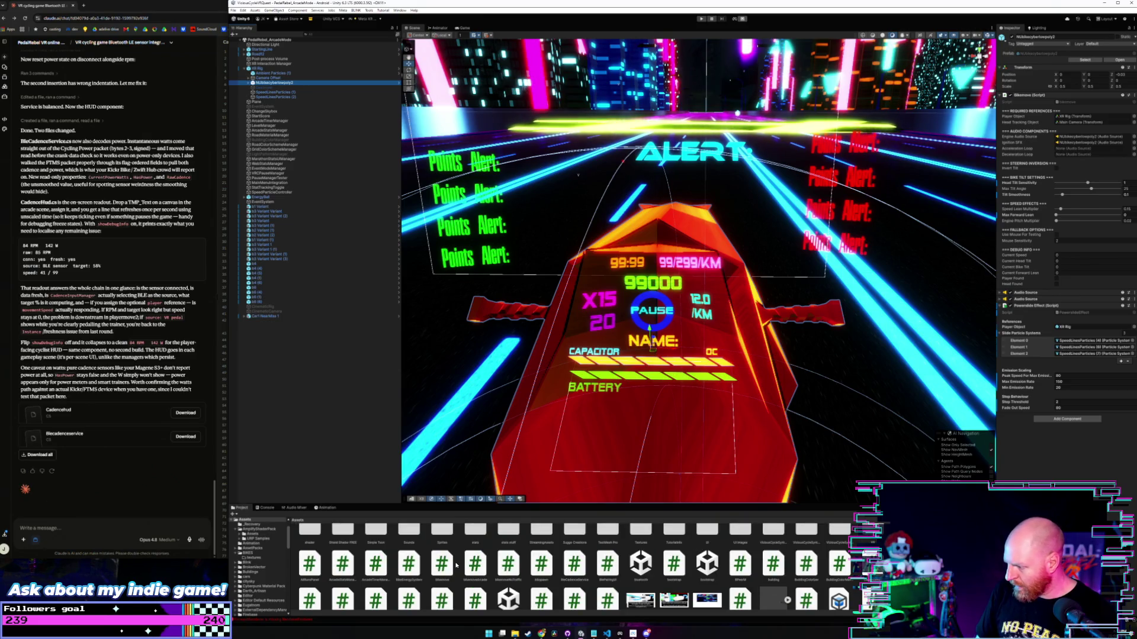
scroll(455, 565, down, 1)
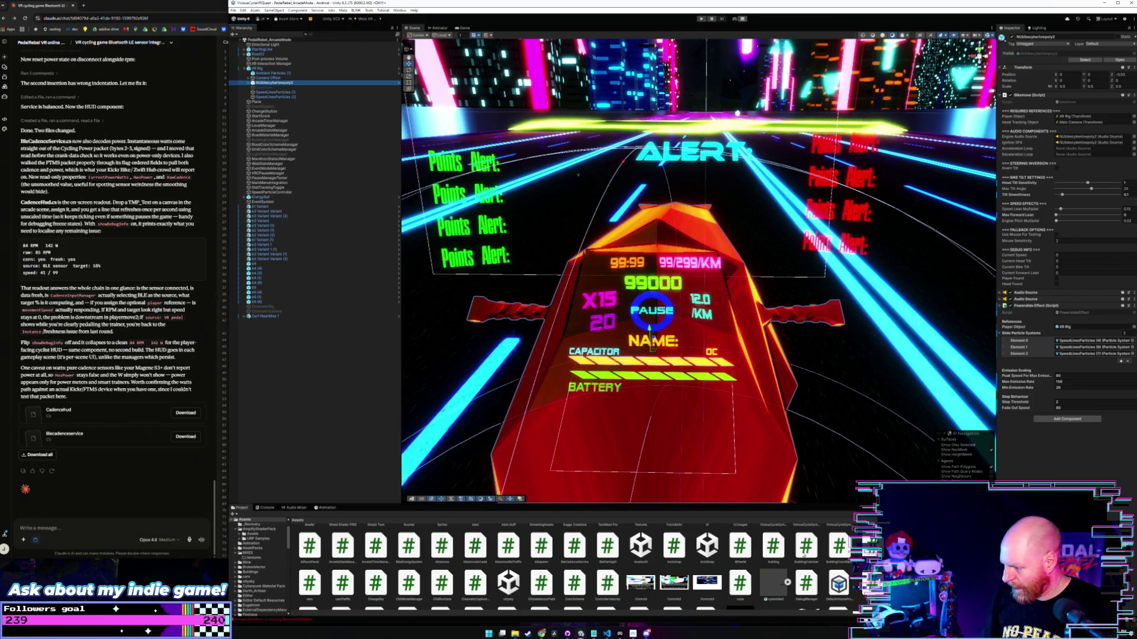
scroll(804, 557, up, 1)
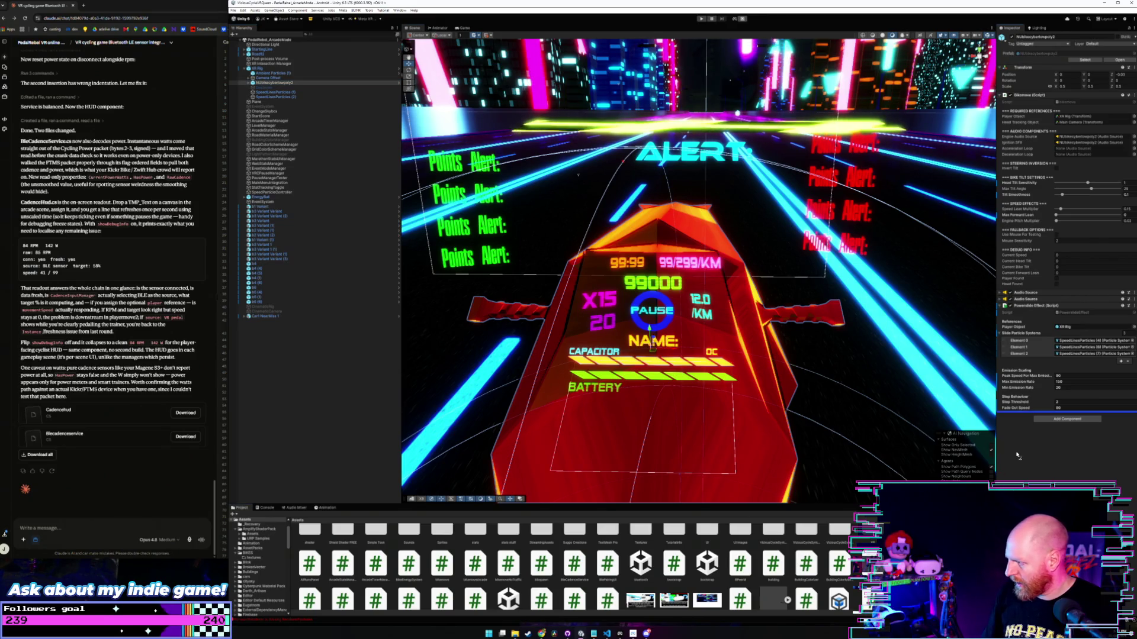
Drag the CadenceHud script onto the NUbikecyberlowpoly2 bike to add a Cadence Hud component.
drag(343, 600, 1015, 455)
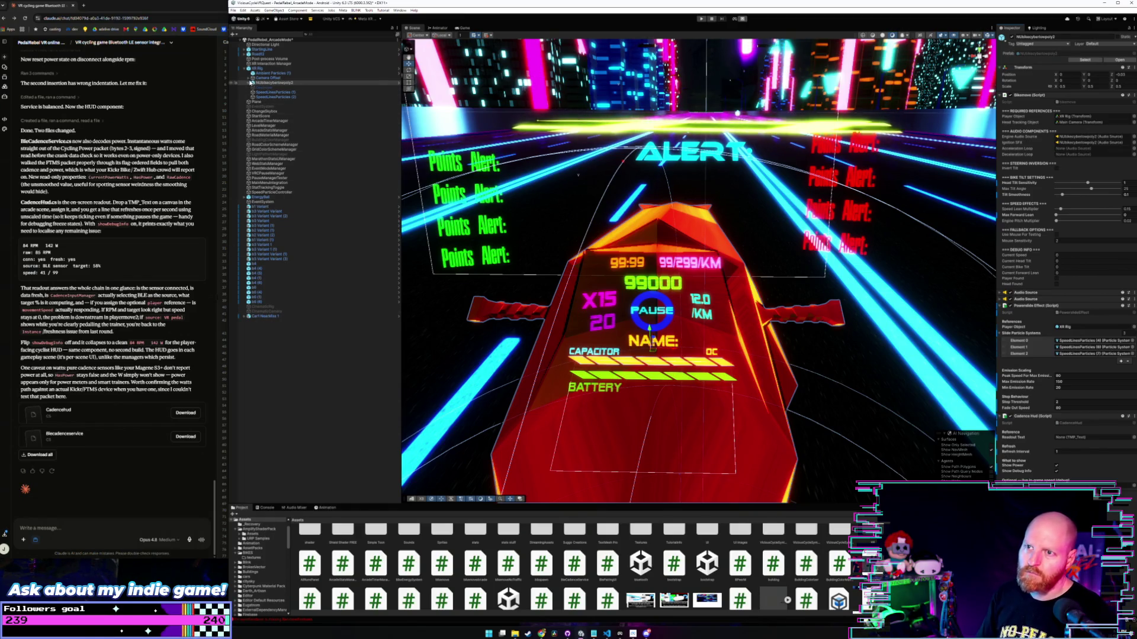
Expand the bike's HUD canvas, select the Cadence text, and move the 99:99 readout right.
click(250, 83)
click(249, 78)
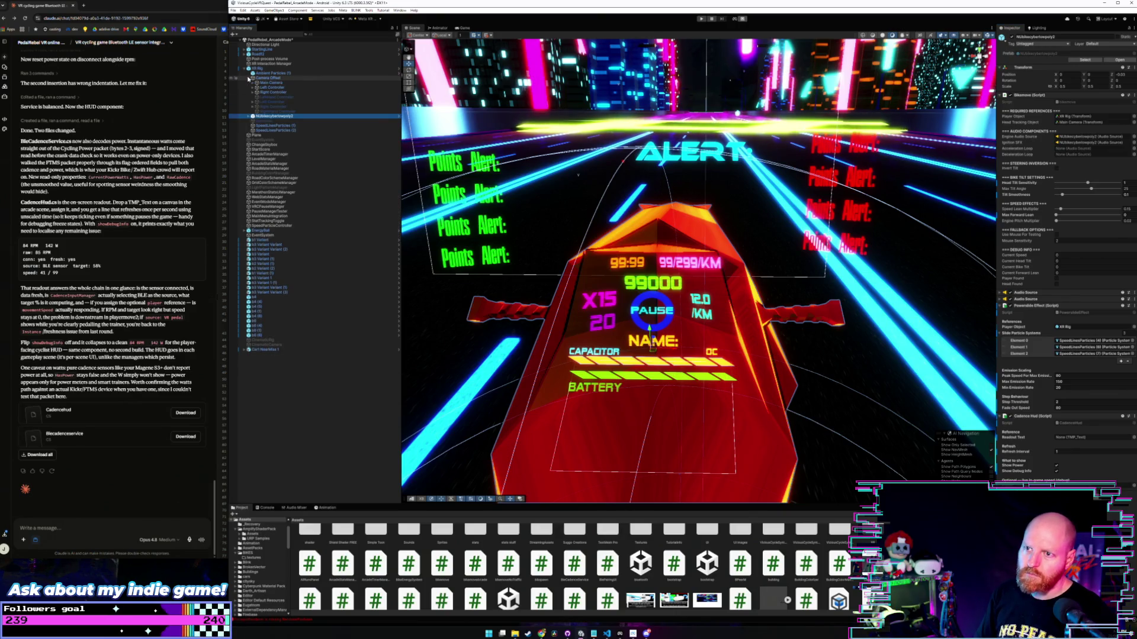
click(248, 78)
click(249, 83)
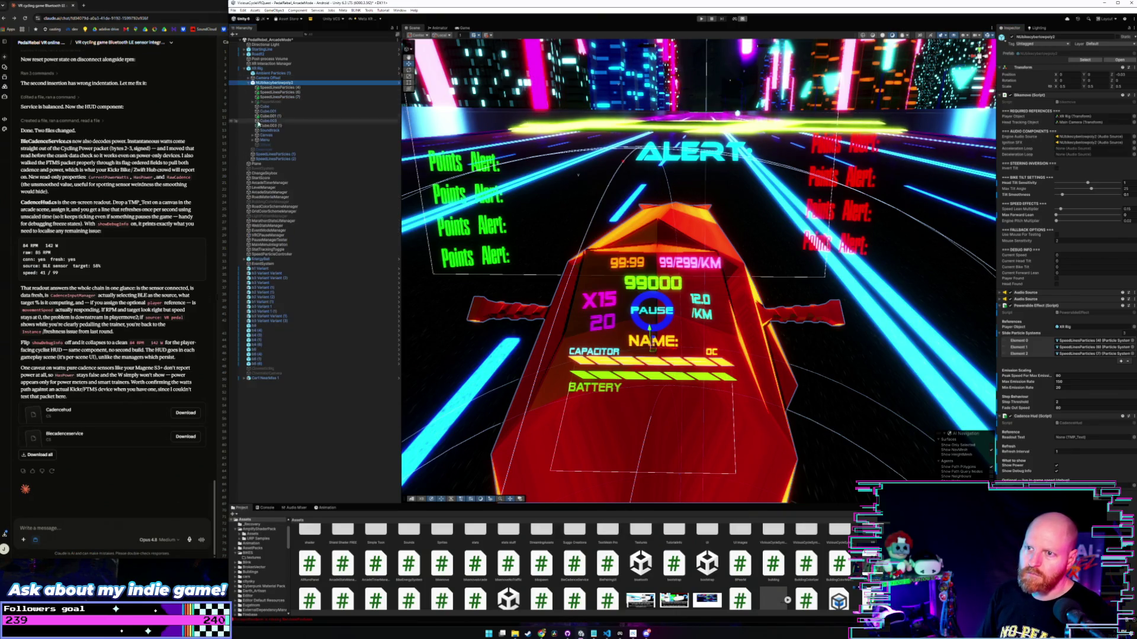
click(254, 136)
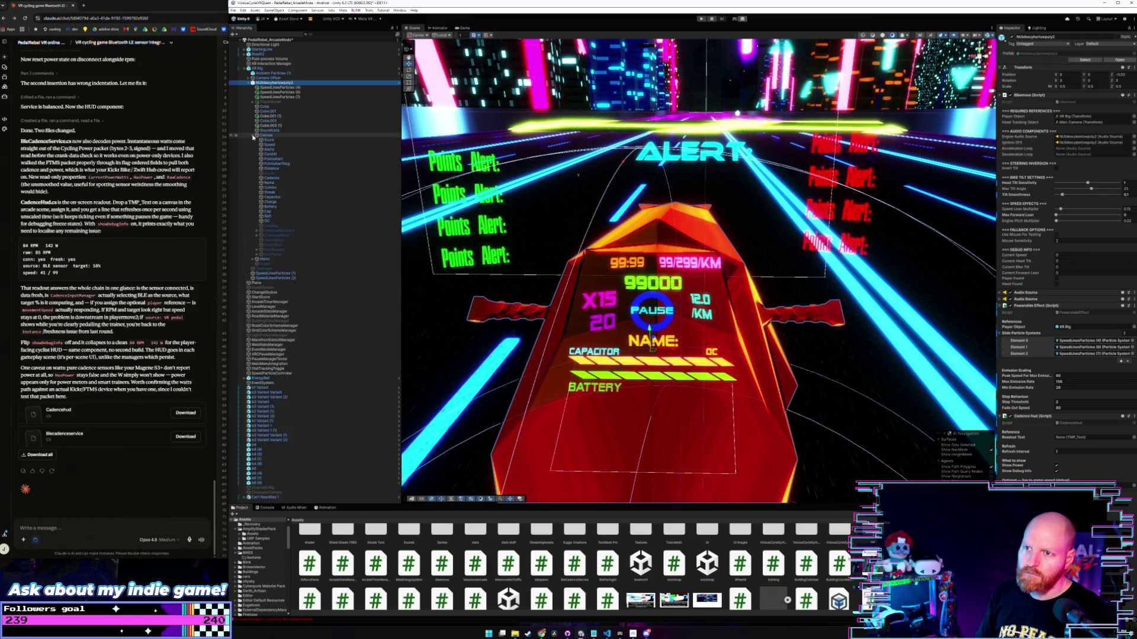
click(267, 178)
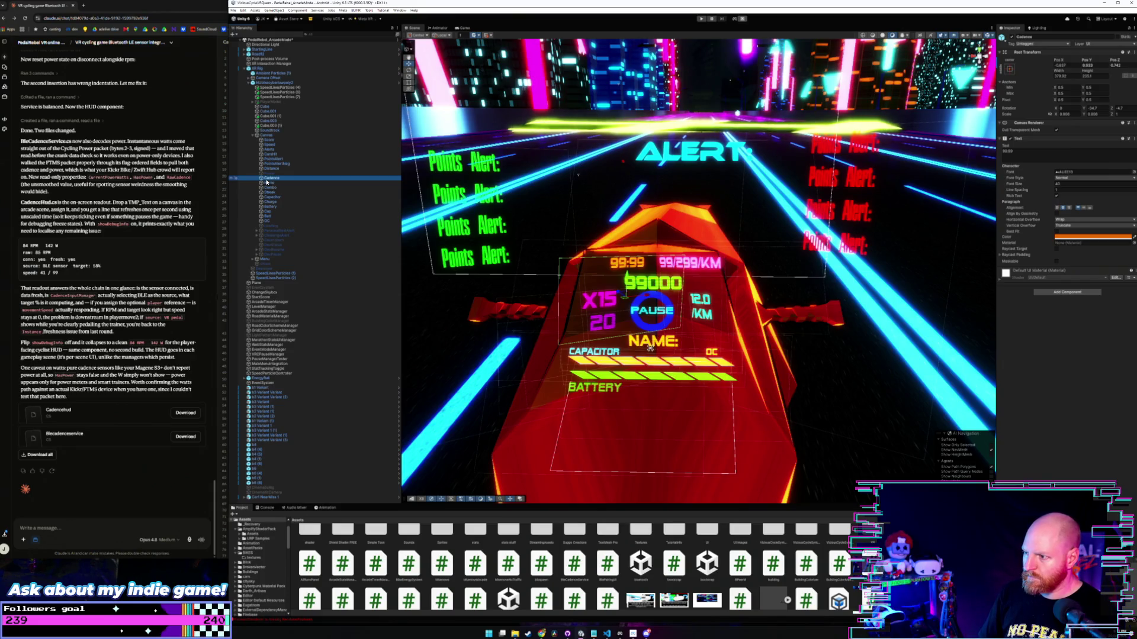
scroll(591, 326, up, 5)
scroll(592, 326, down, 5)
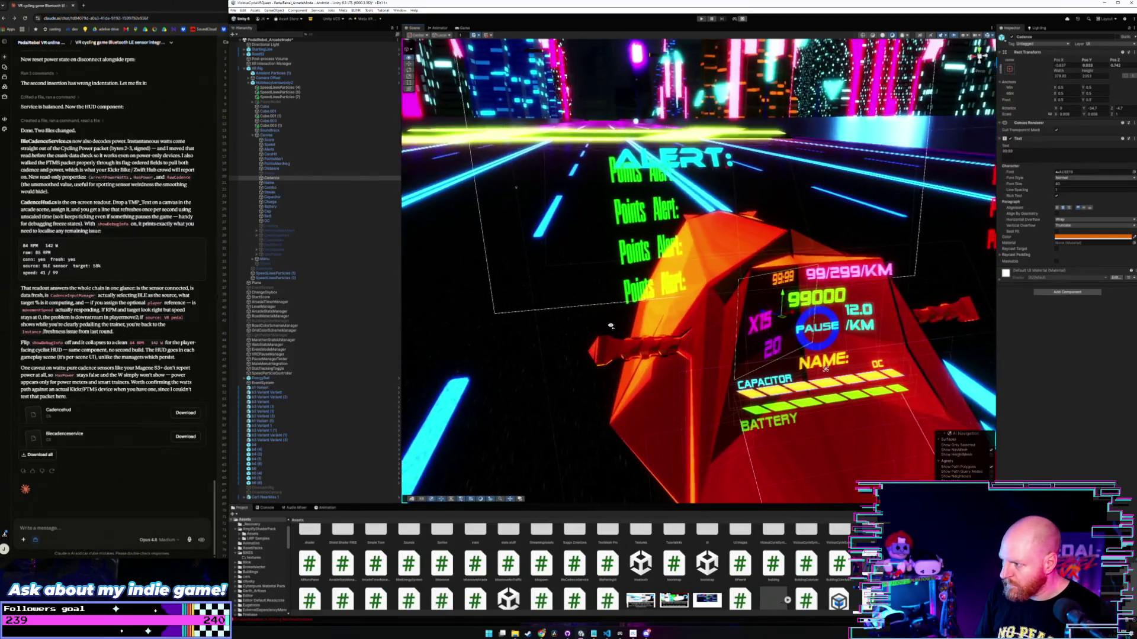
mouse_move(737, 305)
mouse_down()
mouse_move(752, 327)
mouse_move(592, 323)
mouse_up()
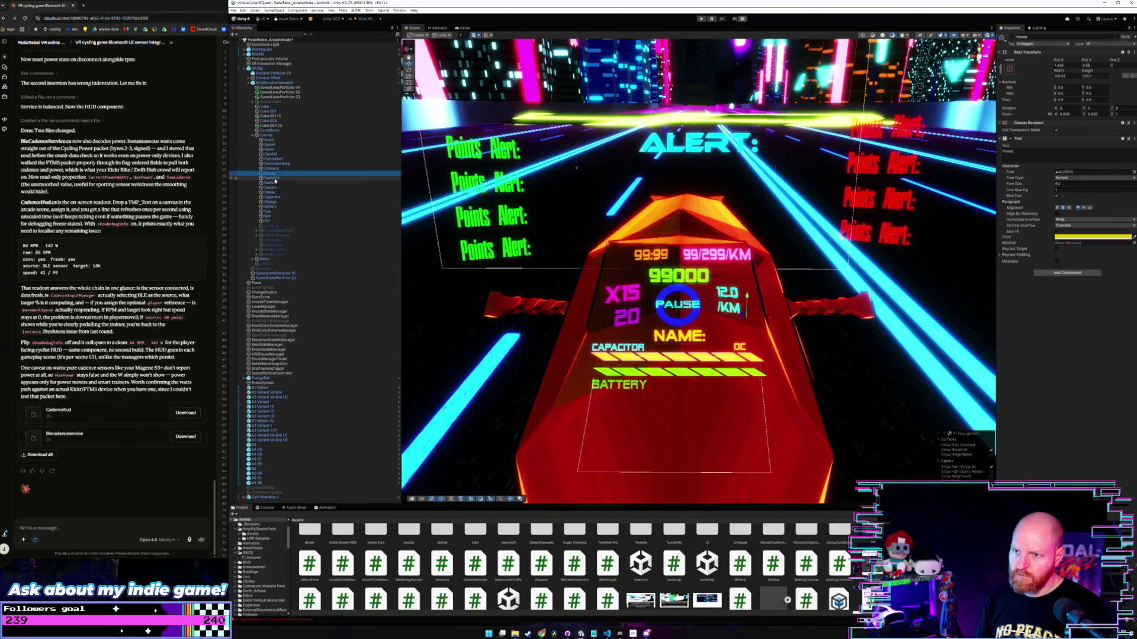
Duplicate the Cadence text beside the original and recolour the copy blue.
key(ctrl+d)
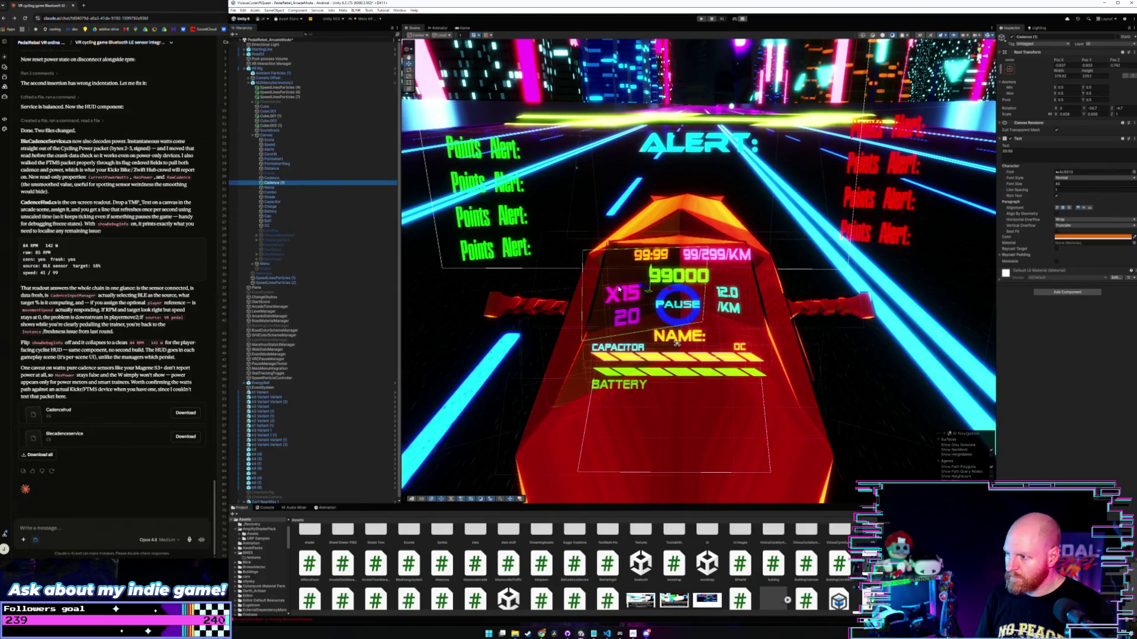
drag(671, 289, 629, 293)
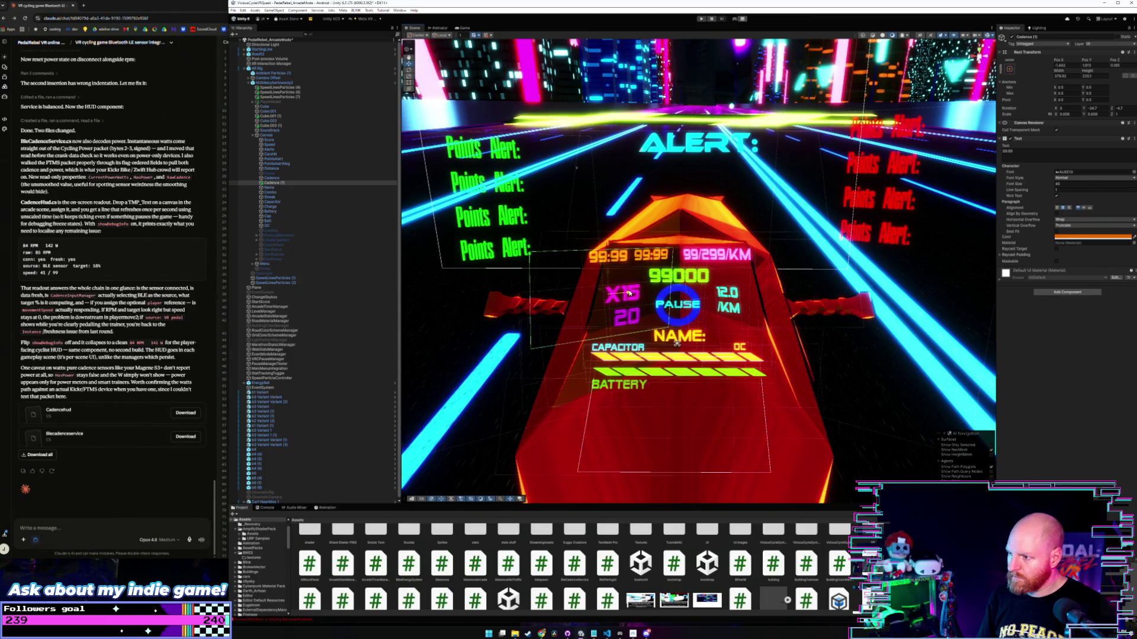
click(1111, 240)
click(1093, 260)
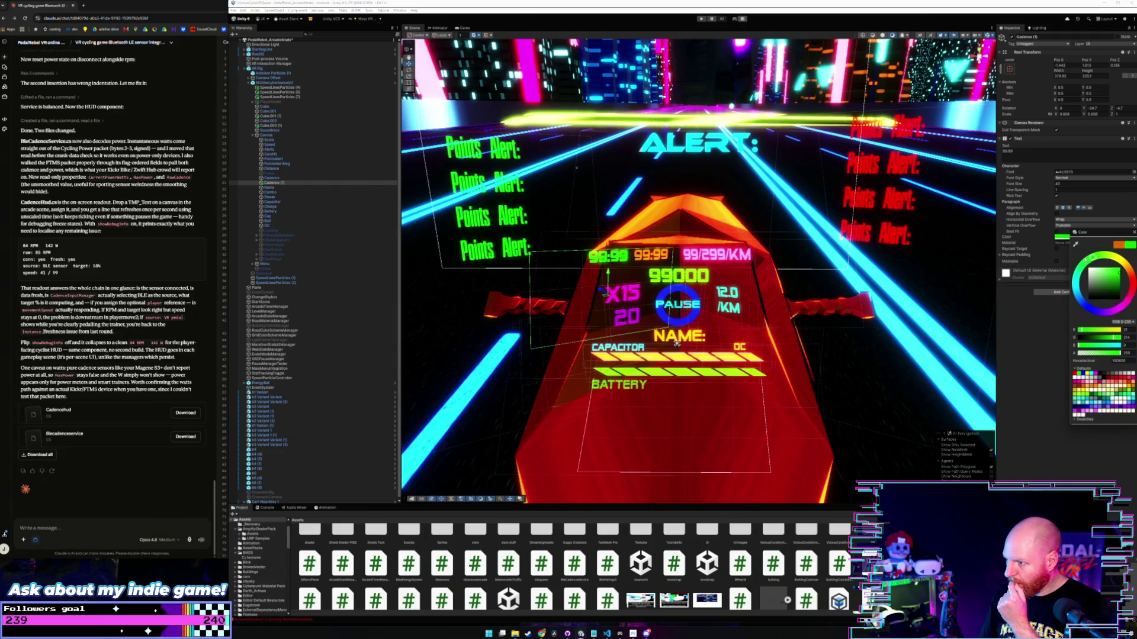
click(1075, 288)
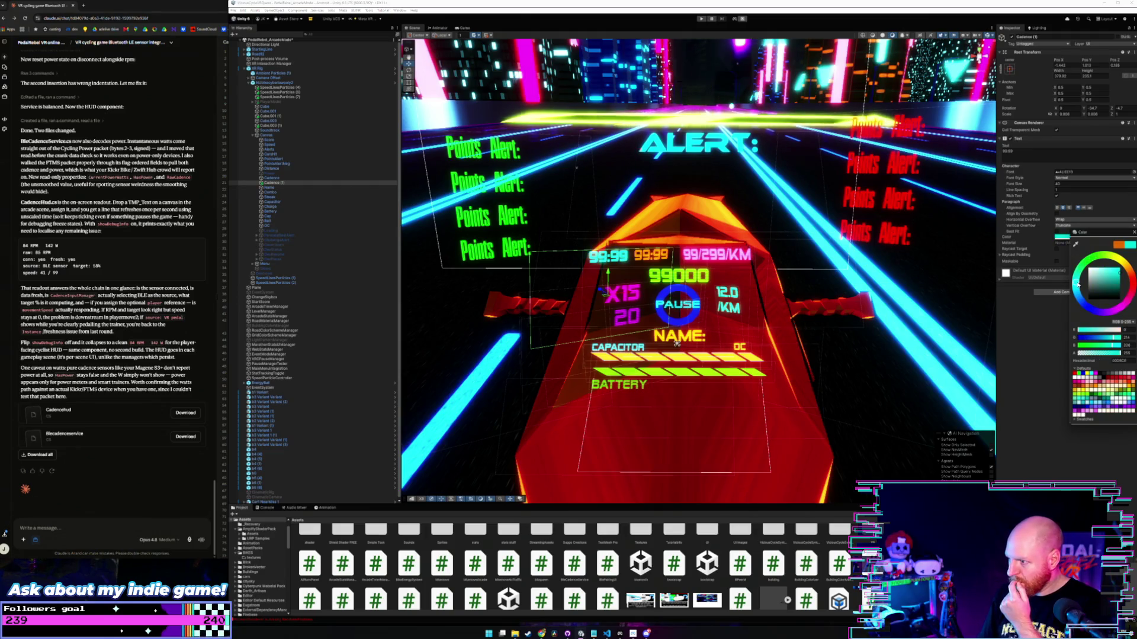
mouse_move(1077, 286)
mouse_down()
mouse_move(1087, 307)
mouse_move(1081, 300)
mouse_up()
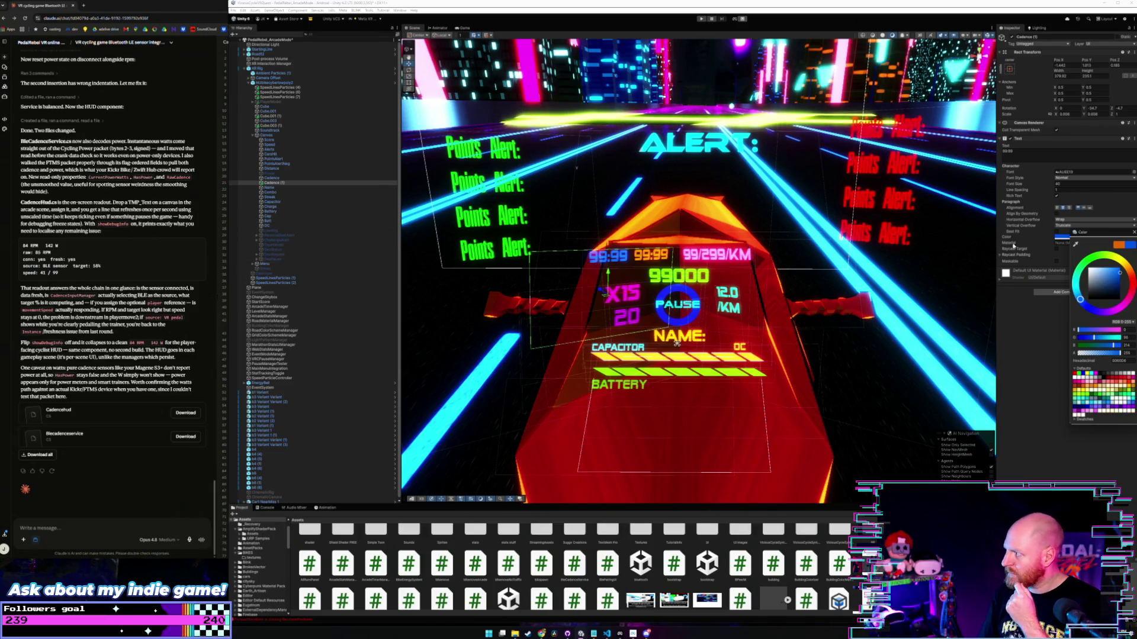
key(Escape)
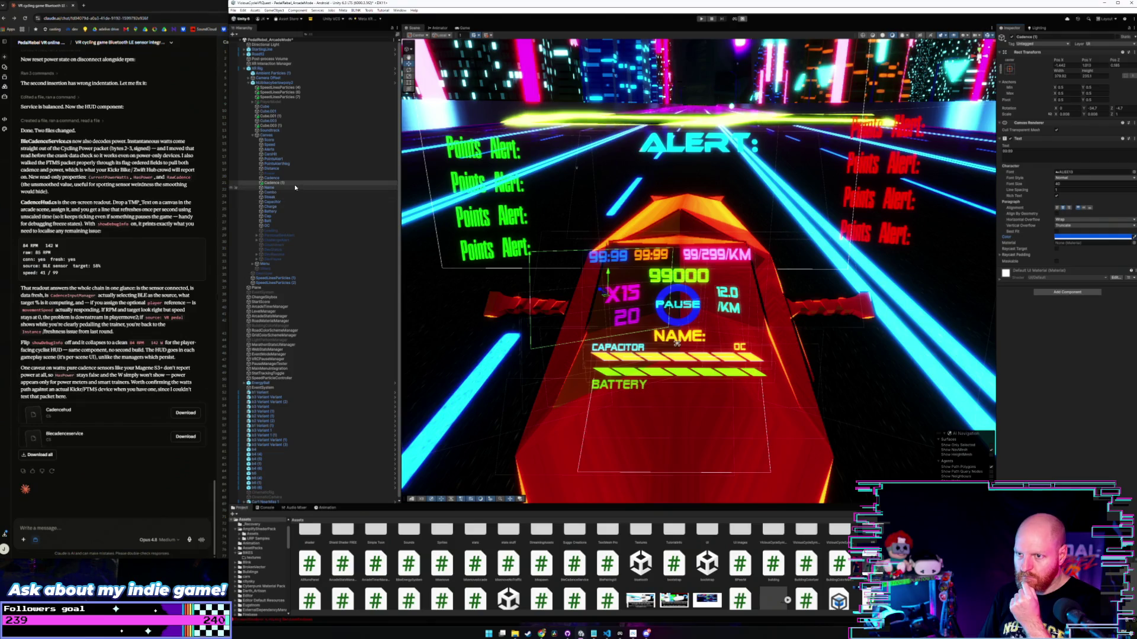
Duplicate Cadence (1), check the bike's scripts, then delete both Cadence (1) and Cadence (2).
click(273, 182)
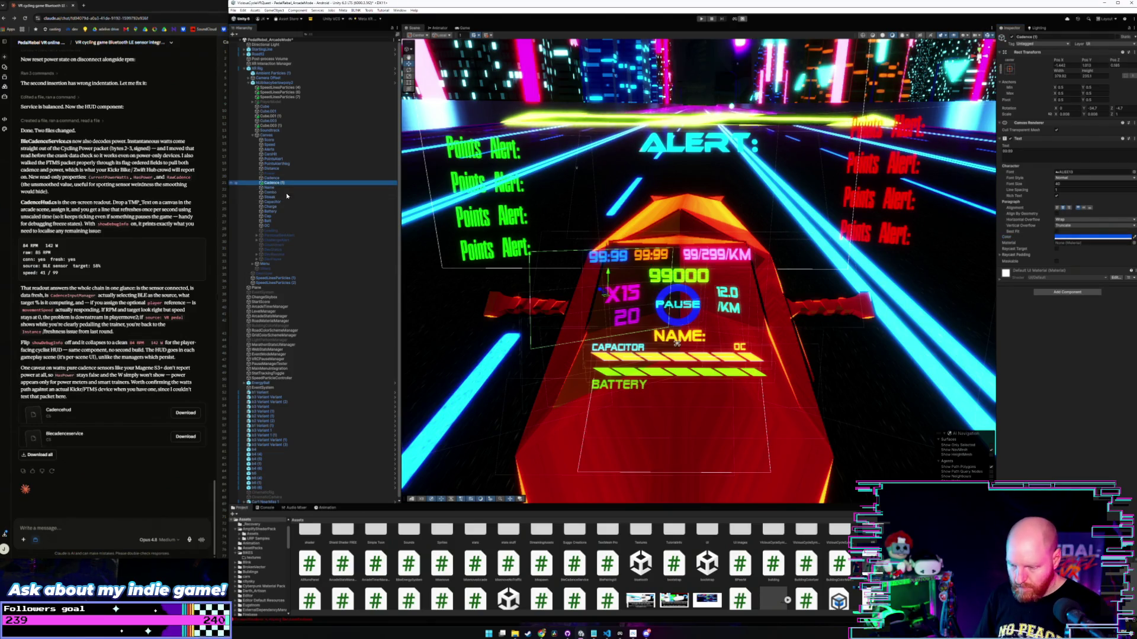
key(ctrl+d)
mouse_move(608, 273)
mouse_down()
mouse_move(607, 255)
mouse_move(601, 290)
mouse_up()
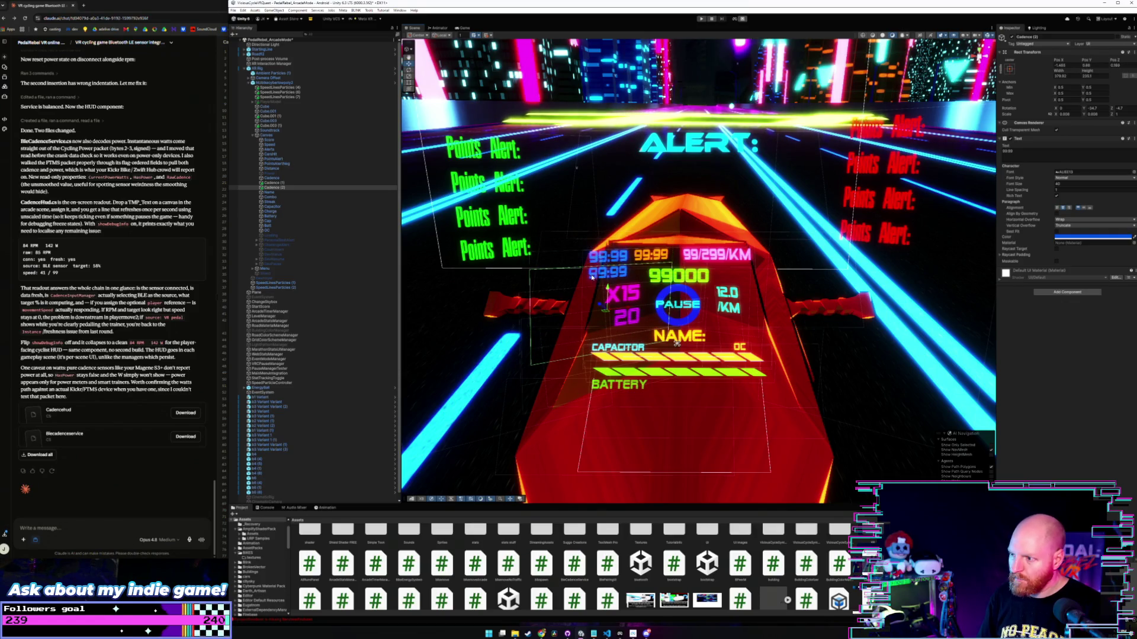
click(273, 182)
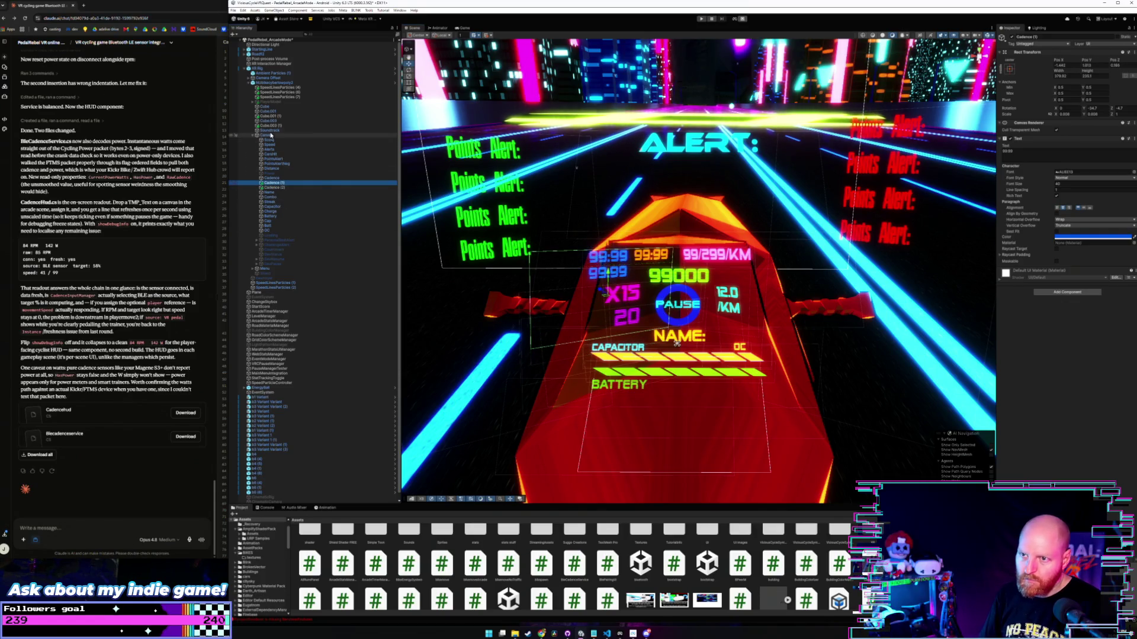
click(277, 82)
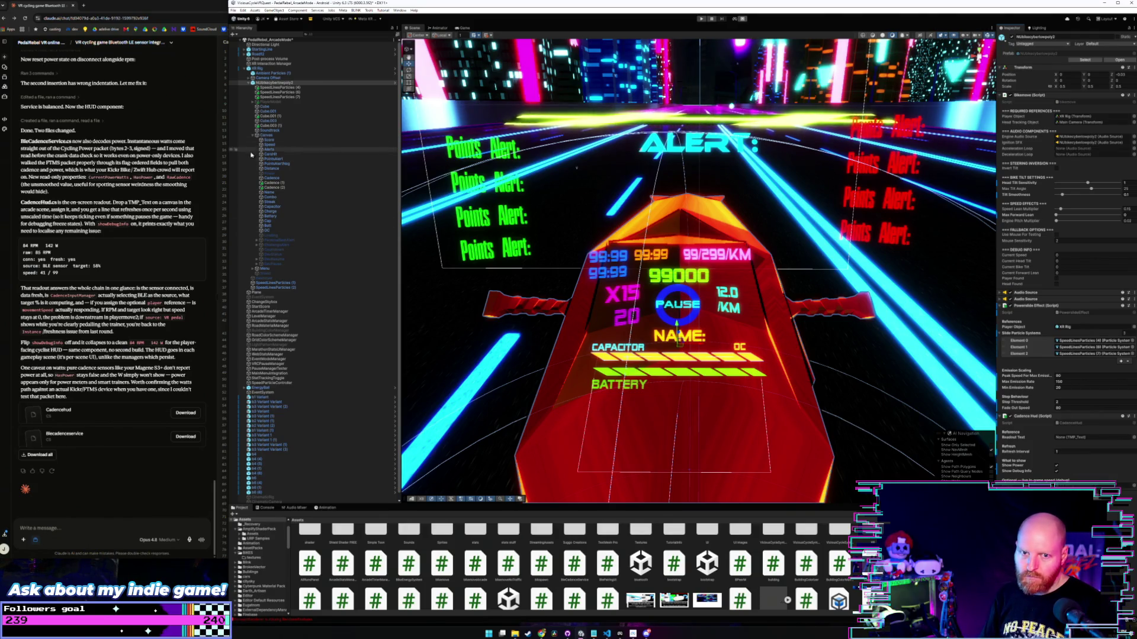
click(272, 183)
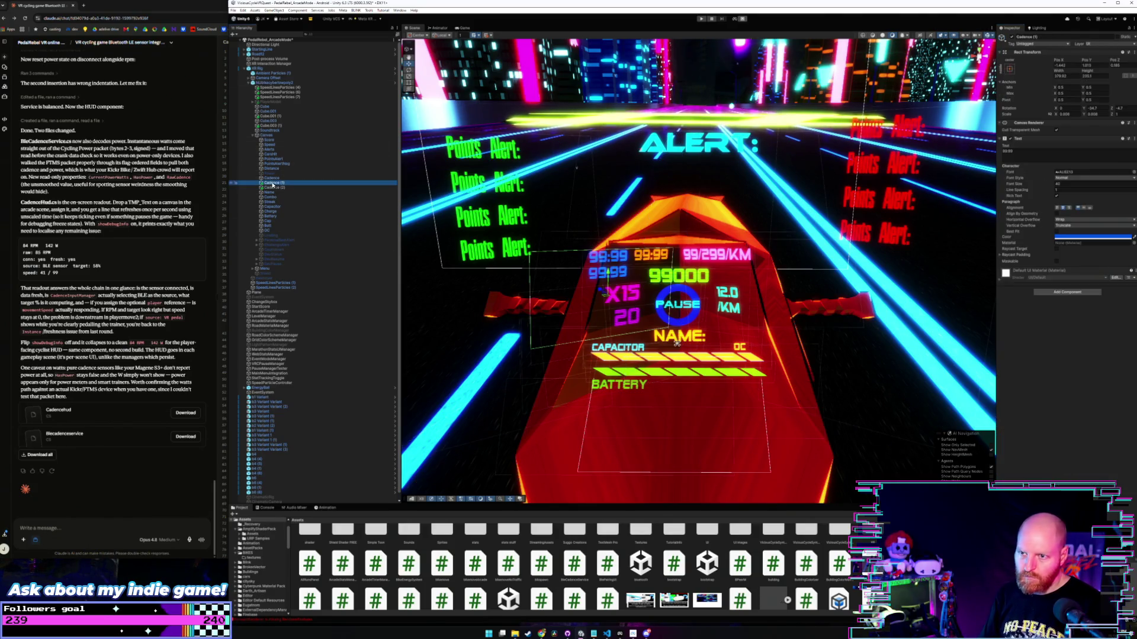
shift+click(275, 187)
key(Delete)
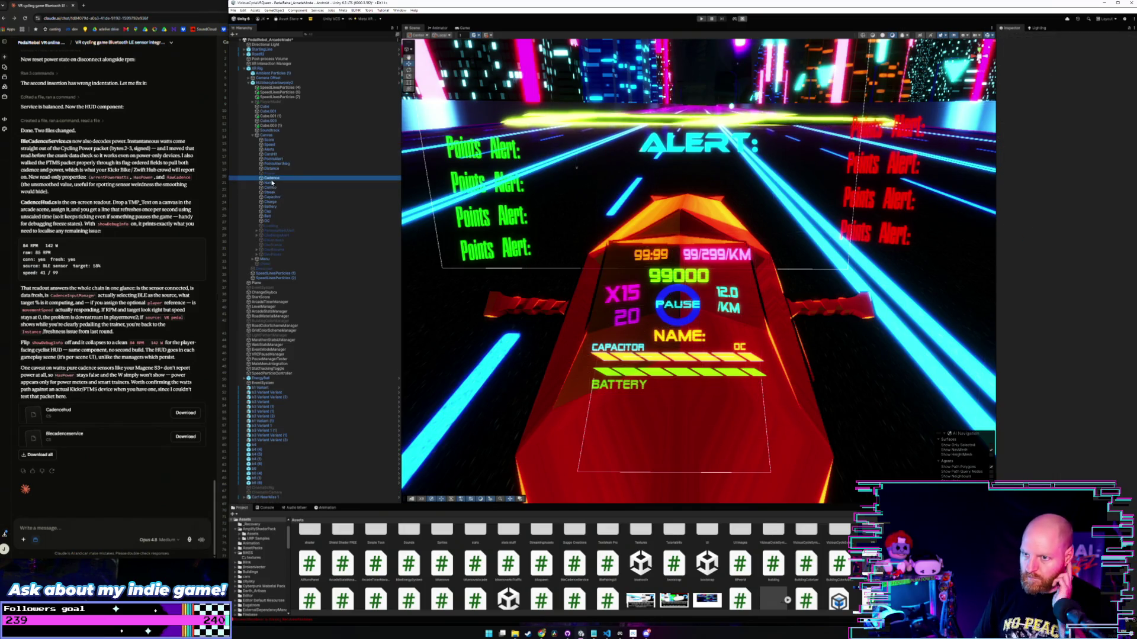
Create a new Text - TextMeshPro element under the HUD Canvas and frame it in the Scene view.
right_click(271, 178)
click(261, 136)
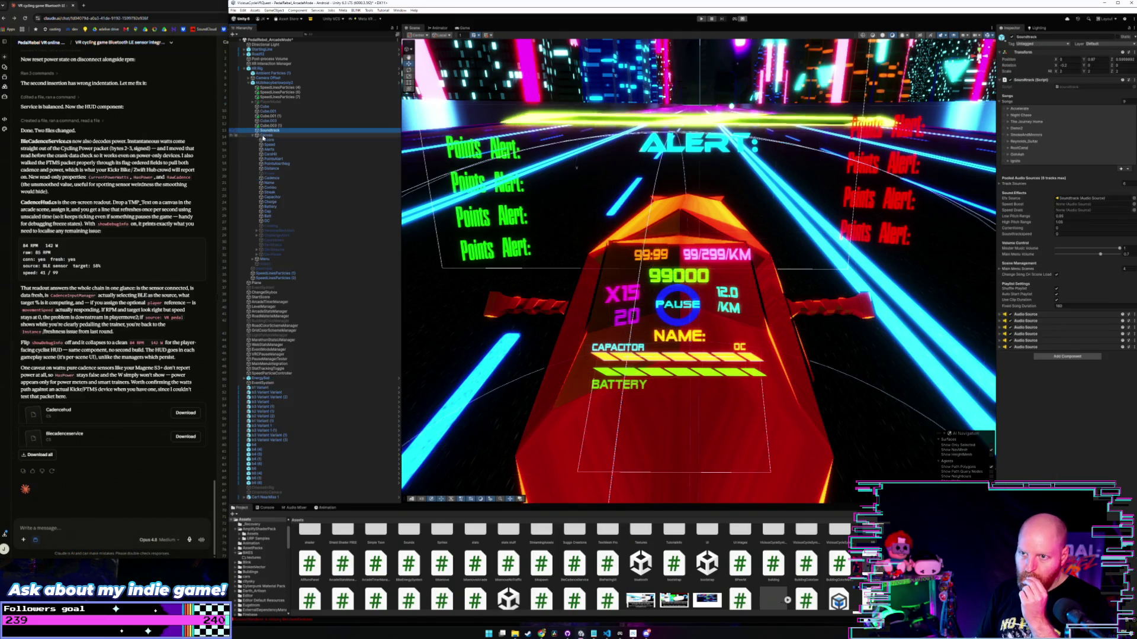
right_click(261, 135)
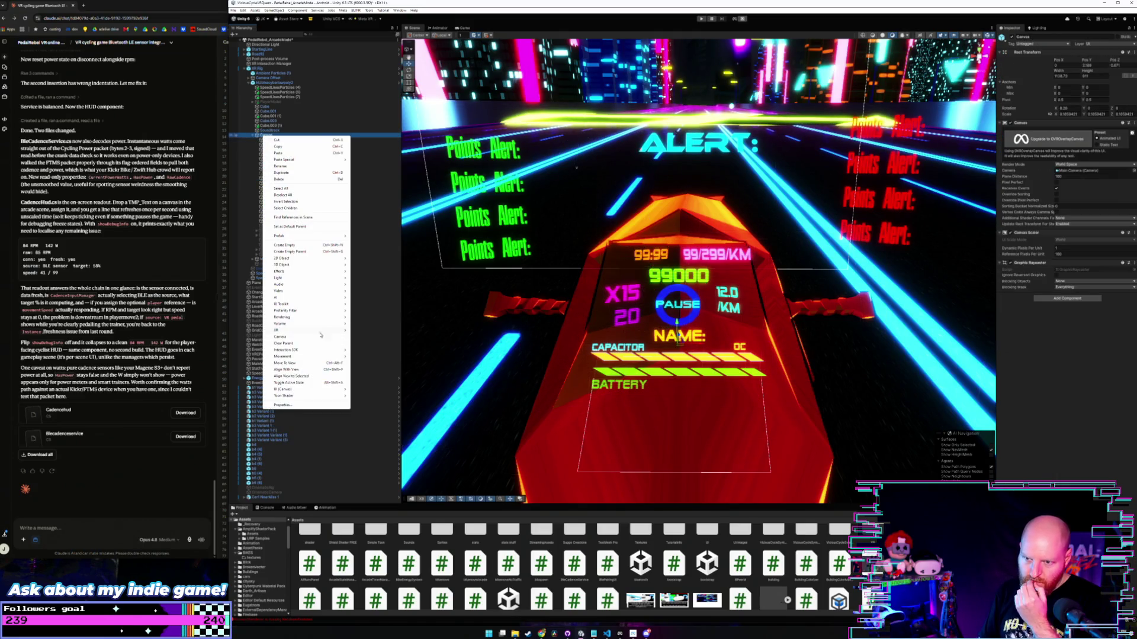
mouse_move(331, 389)
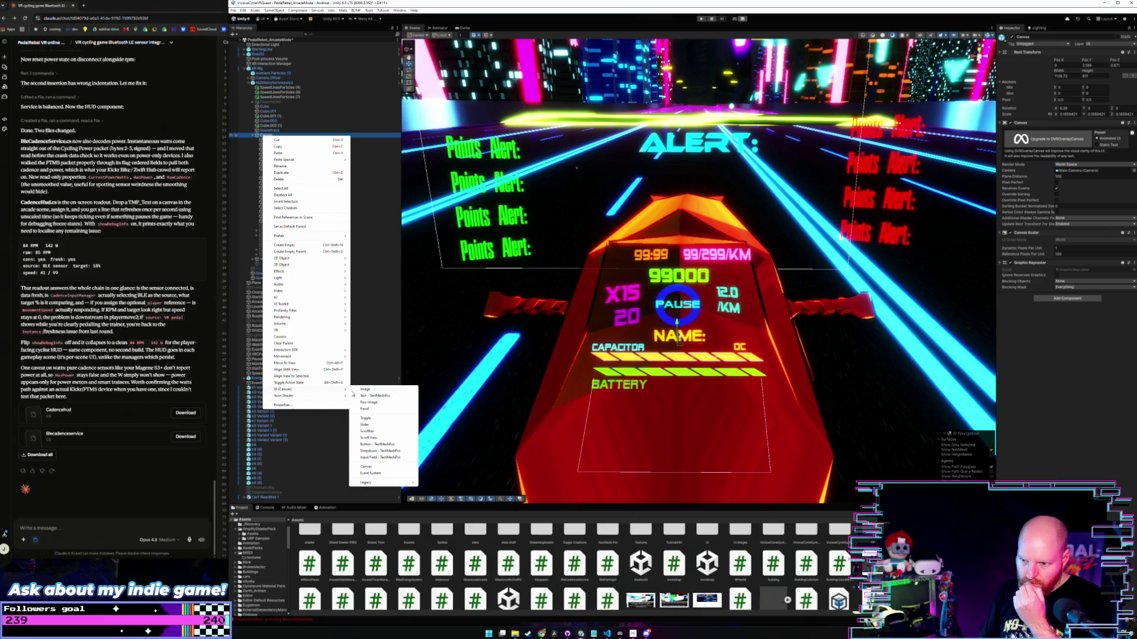
click(386, 397)
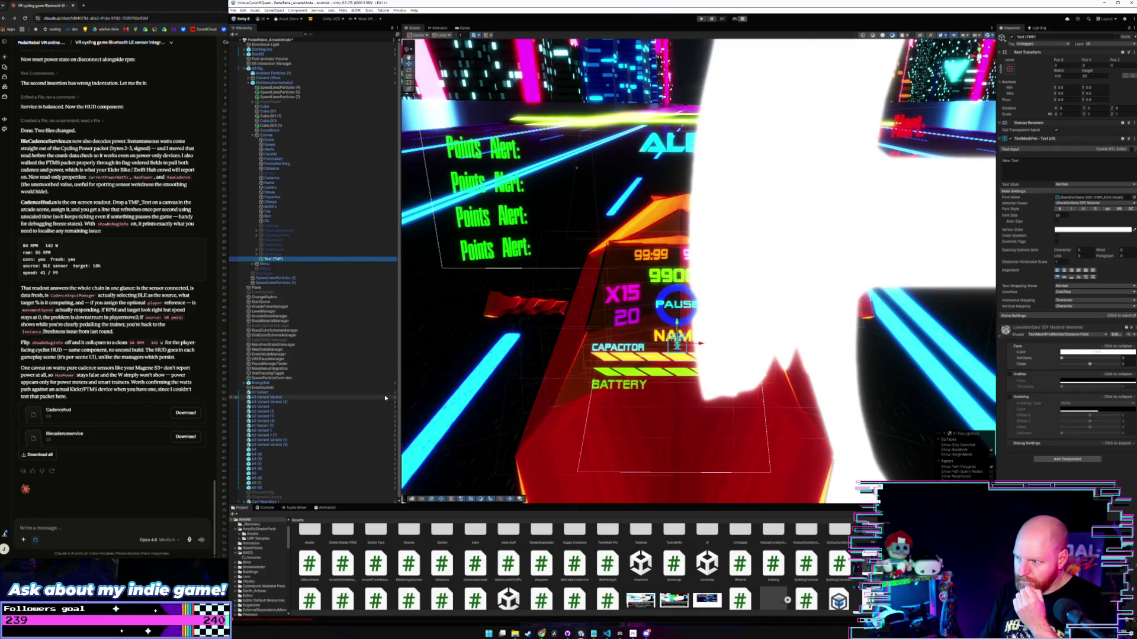
click(812, 237)
key(f)
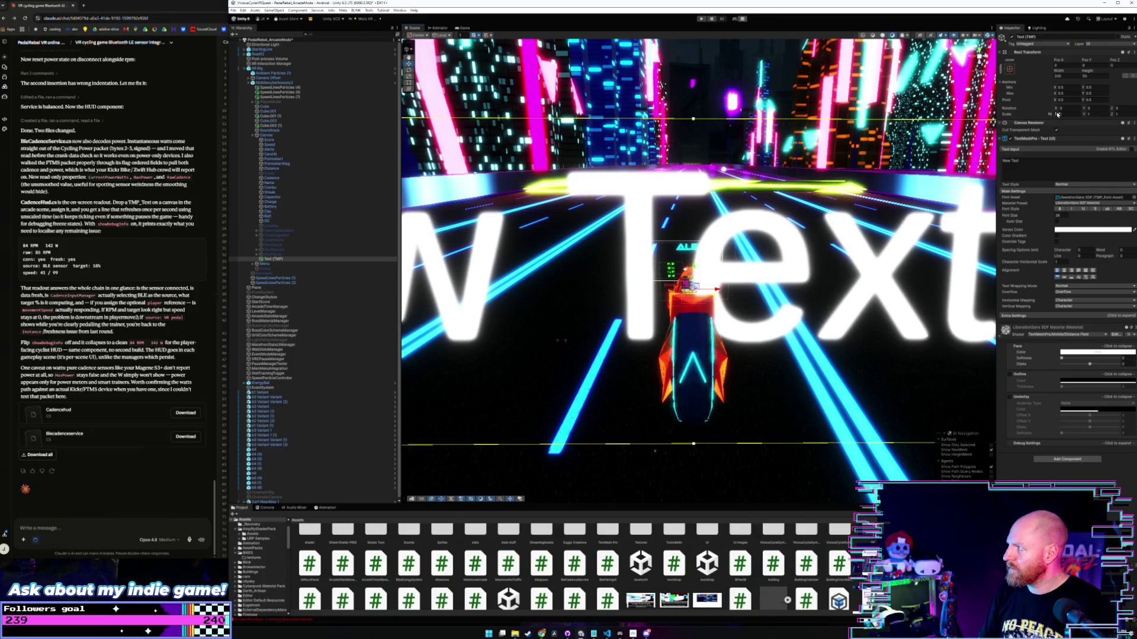
Set the new text's scale to 0.005 and move it up beside the 99:99 readout.
drag(1055, 115, 1045, 118)
scroll(793, 259, up, 8)
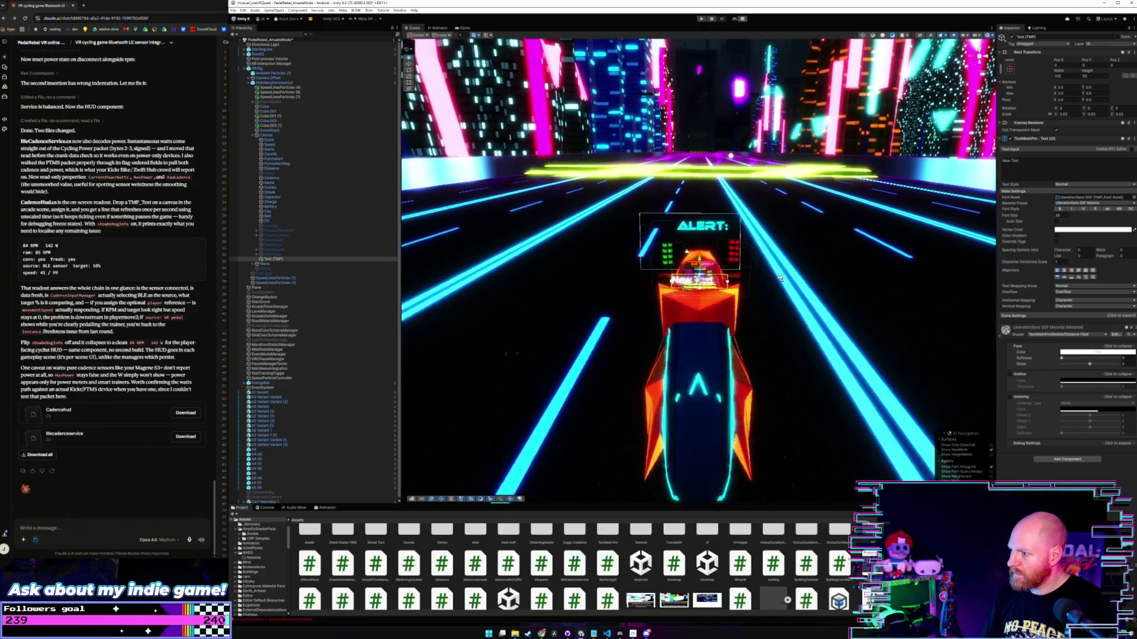
scroll(777, 278, down, 10)
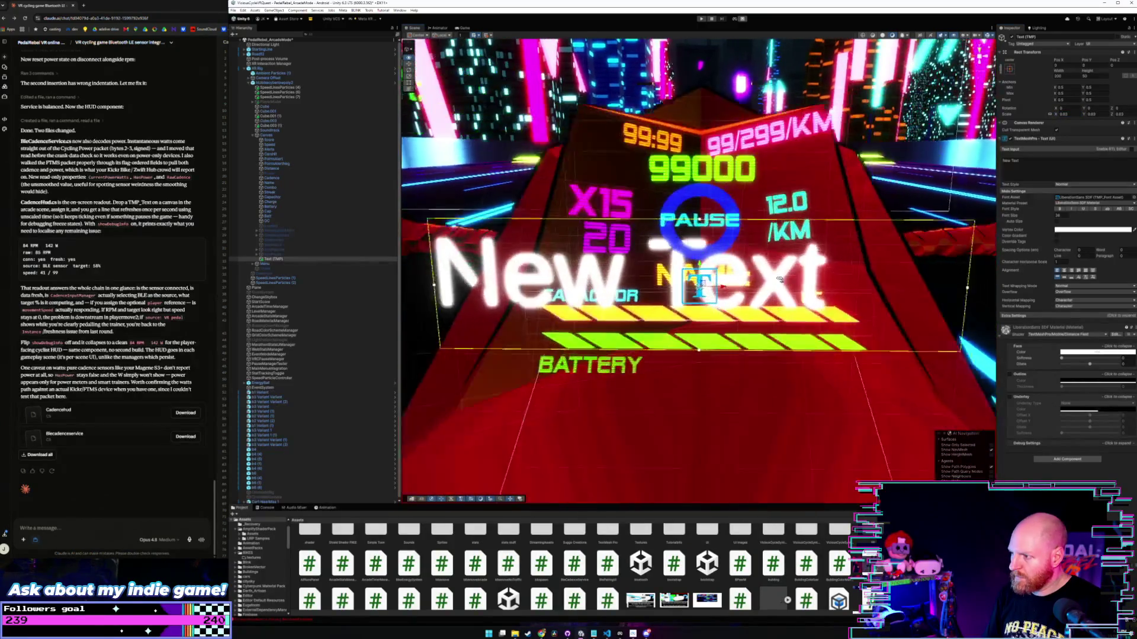
scroll(776, 278, up, 5)
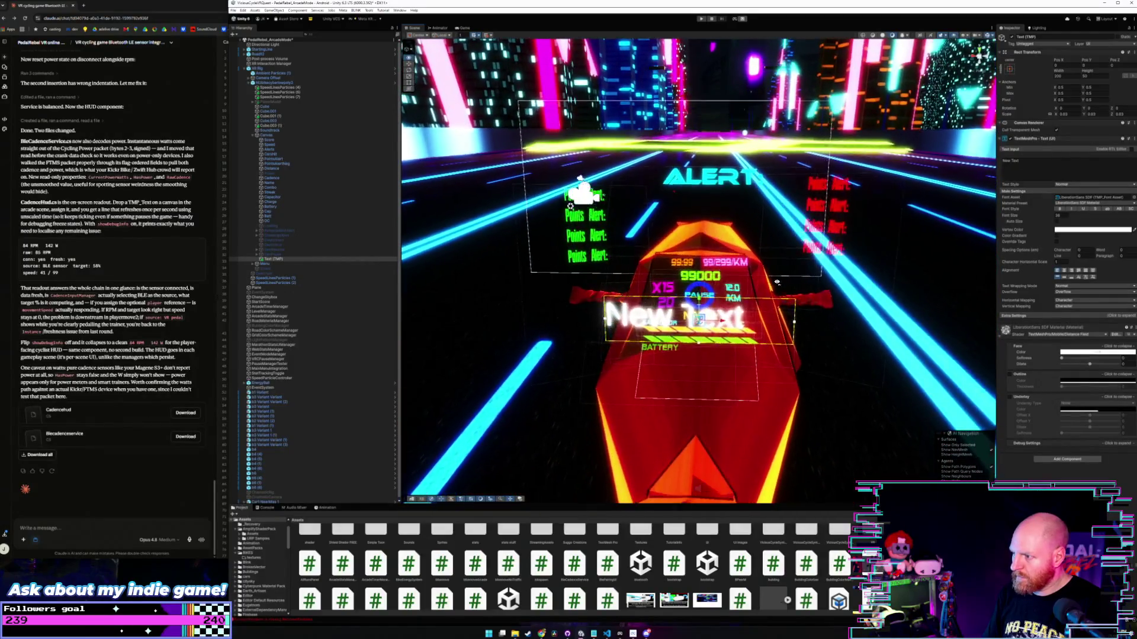
mouse_move(1056, 115)
mouse_down()
mouse_move(1031, 115)
mouse_move(1083, 114)
mouse_move(1054, 114)
mouse_up()
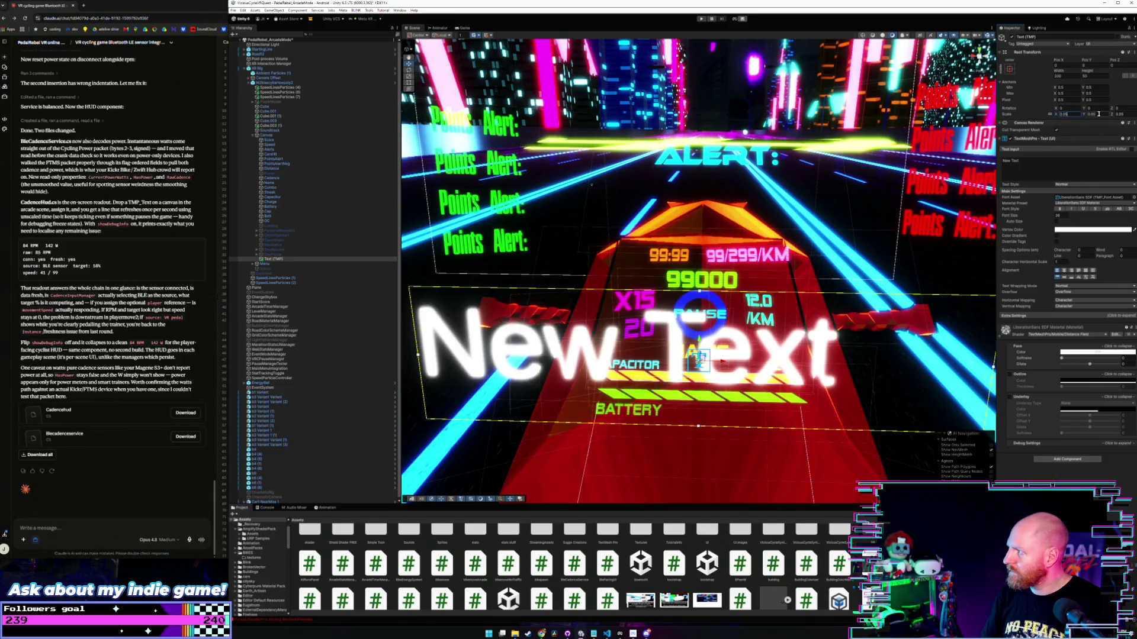
text(0.005)
key(Return)
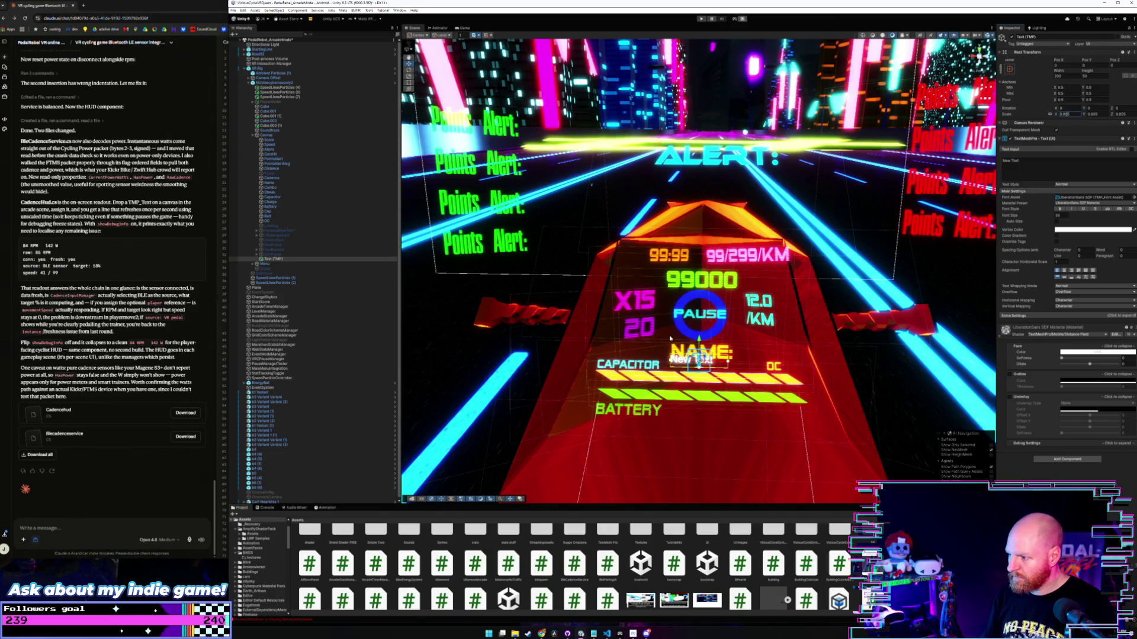
mouse_move(699, 340)
mouse_down()
mouse_move(698, 235)
mouse_move(610, 256)
mouse_move(625, 256)
mouse_up()
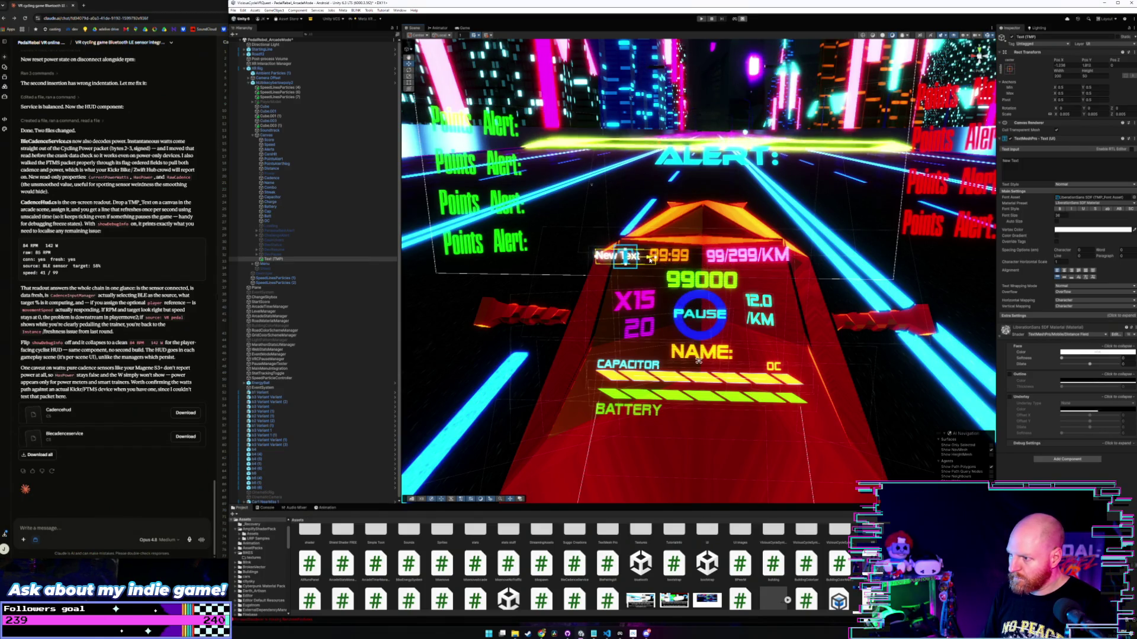
Scale the label to 0.008, give it the ALIEE13 SDF font, and shift it left of 99:99.
click(1067, 114)
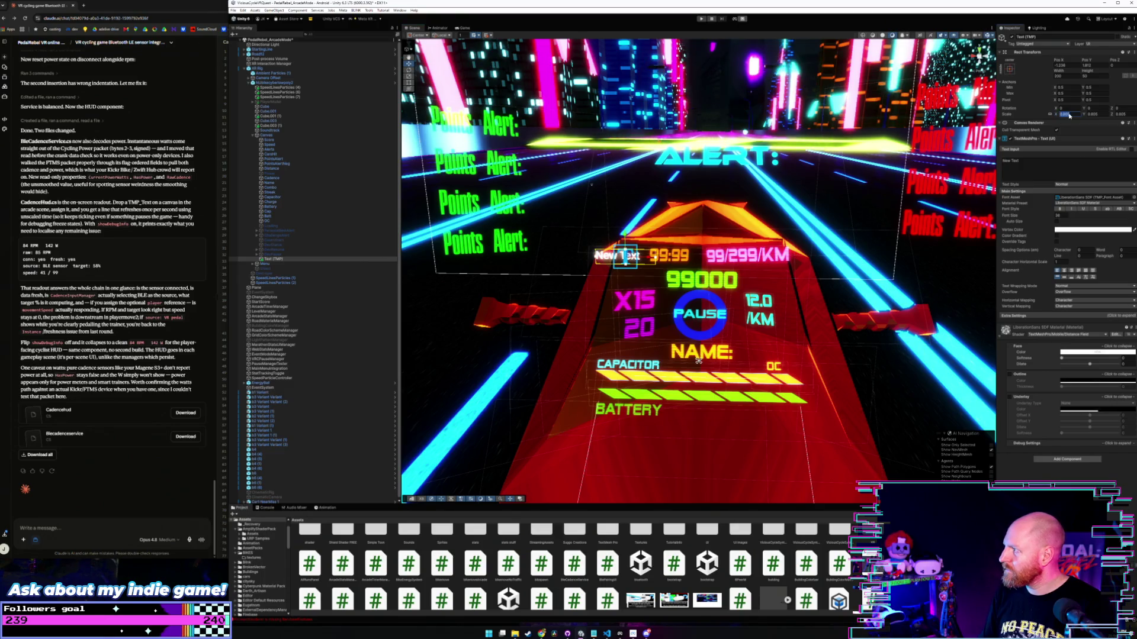
text(0.008)
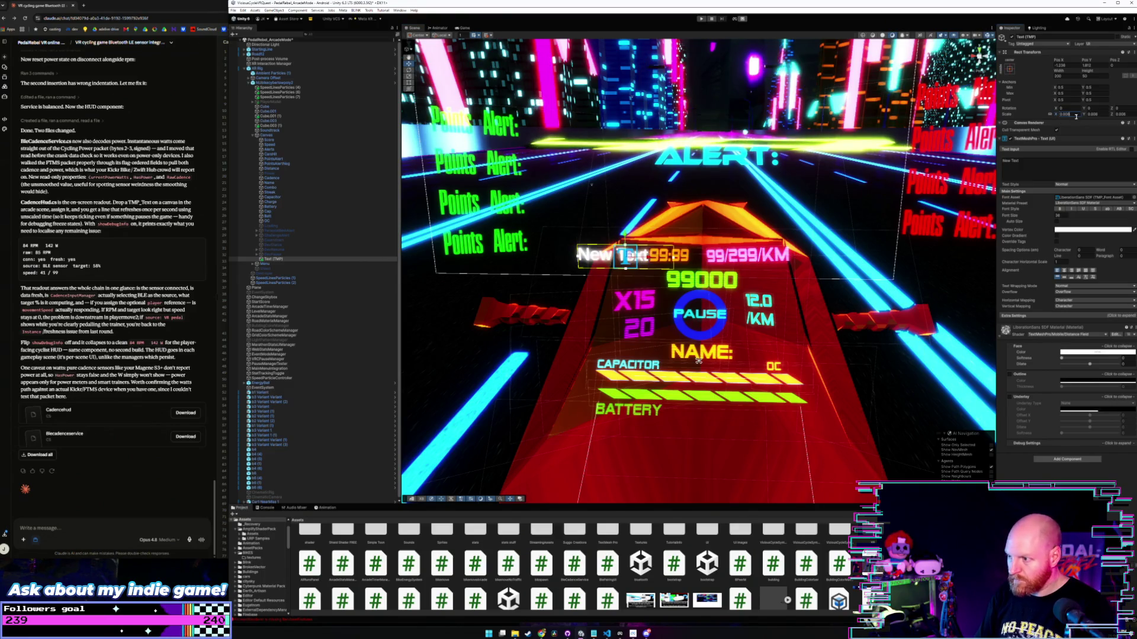
drag(650, 256, 643, 256)
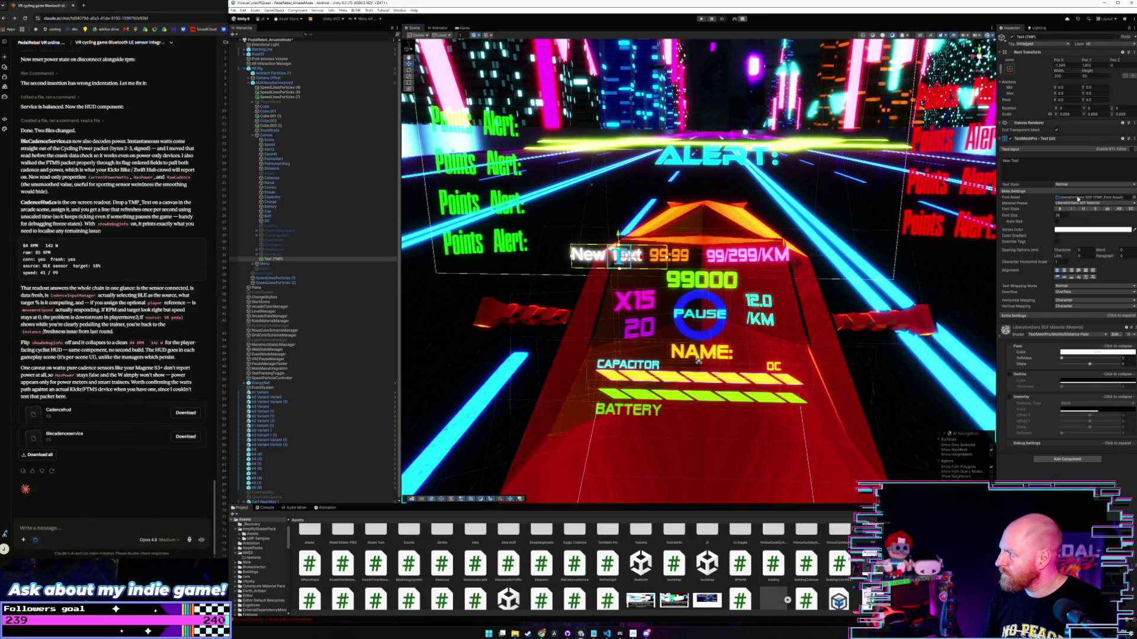
click(1133, 198)
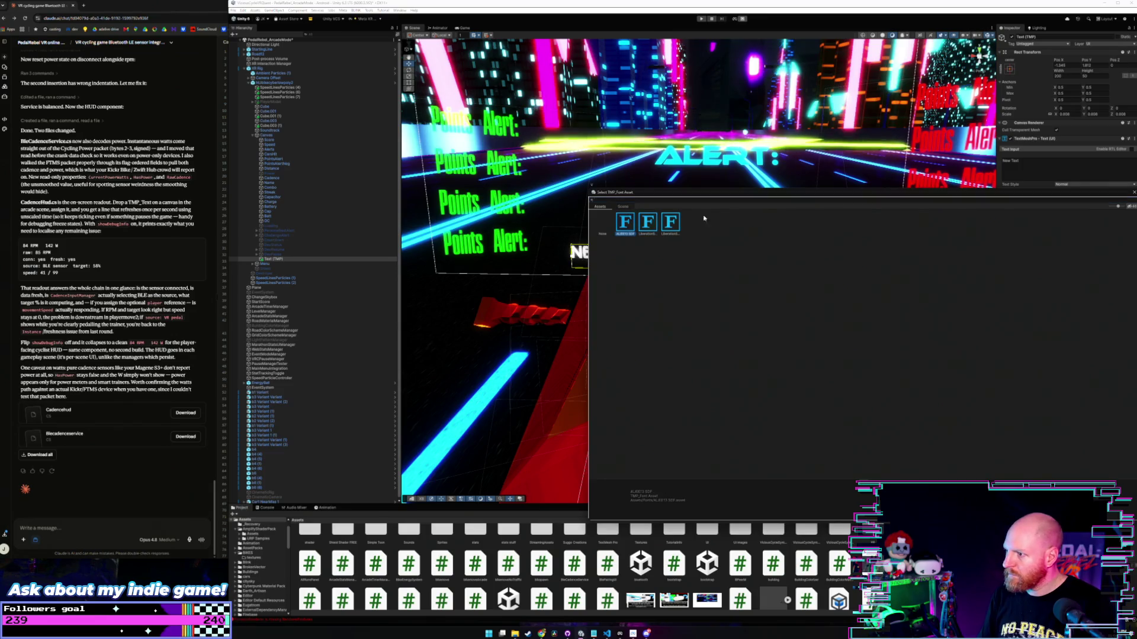
click(1133, 192)
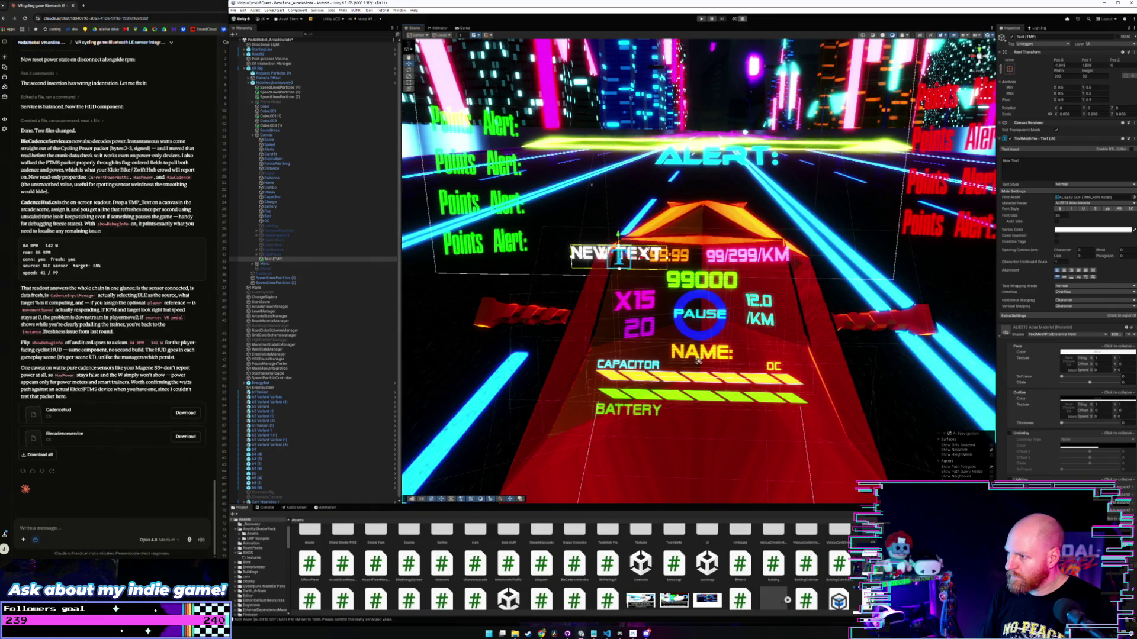
drag(640, 259, 624, 259)
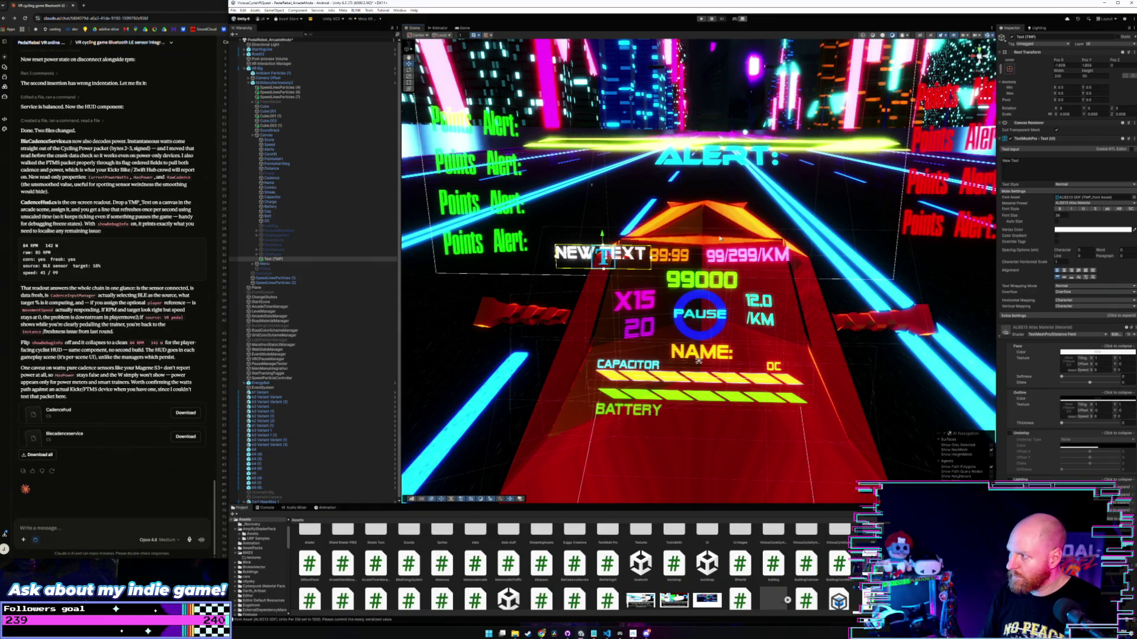
click(1032, 162)
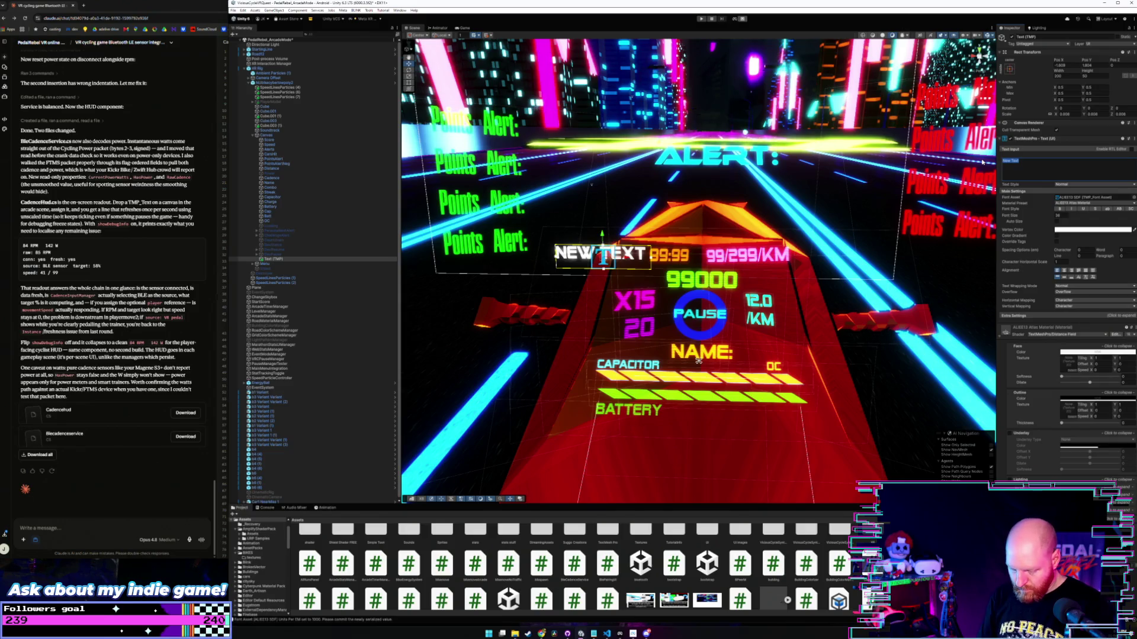
Enter 'RPM' and 'SPEED' on two lines in the HUD label and make its text box taller.
text(RPM)
key(Return)
text(SPEED)
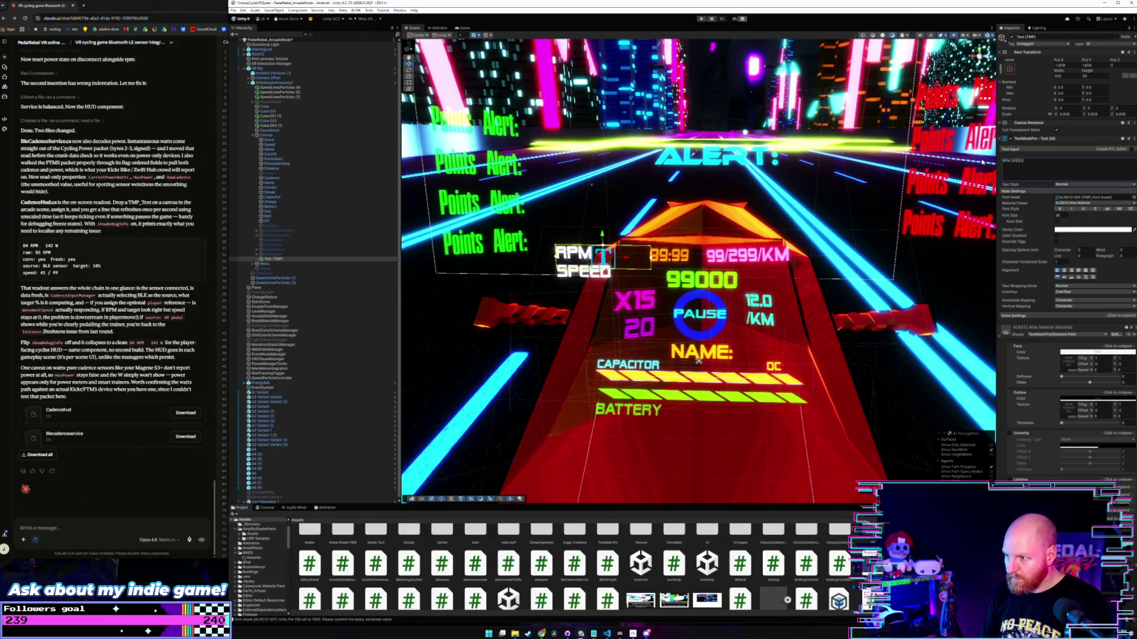
mouse_move(1083, 73)
mouse_down()
mouse_move(1134, 72)
mouse_move(72, 70)
mouse_move(219, 67)
mouse_up()
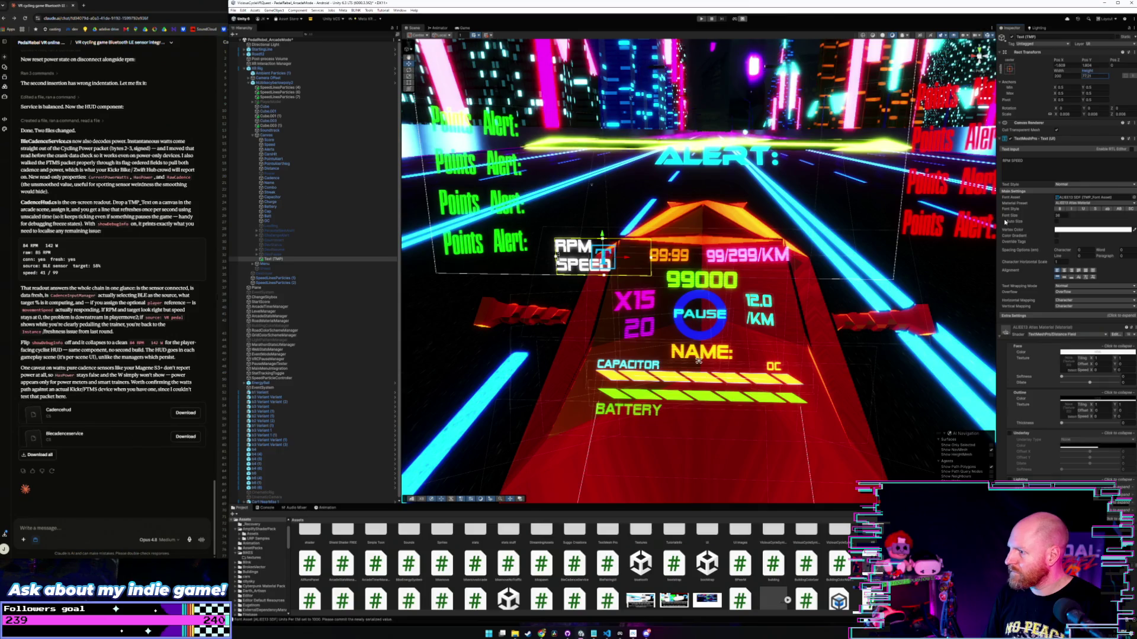
Colour the RPM/SPEED text bright blue and nudge the label slightly right.
click(1087, 230)
drag(1091, 290, 1118, 265)
click(611, 261)
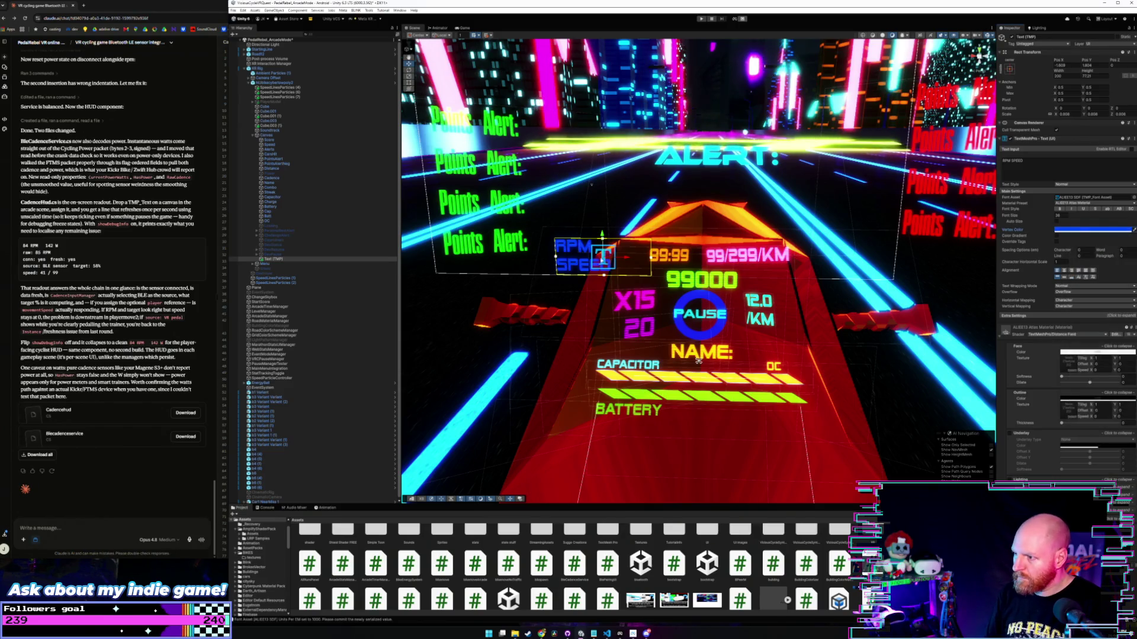
drag(621, 258, 642, 258)
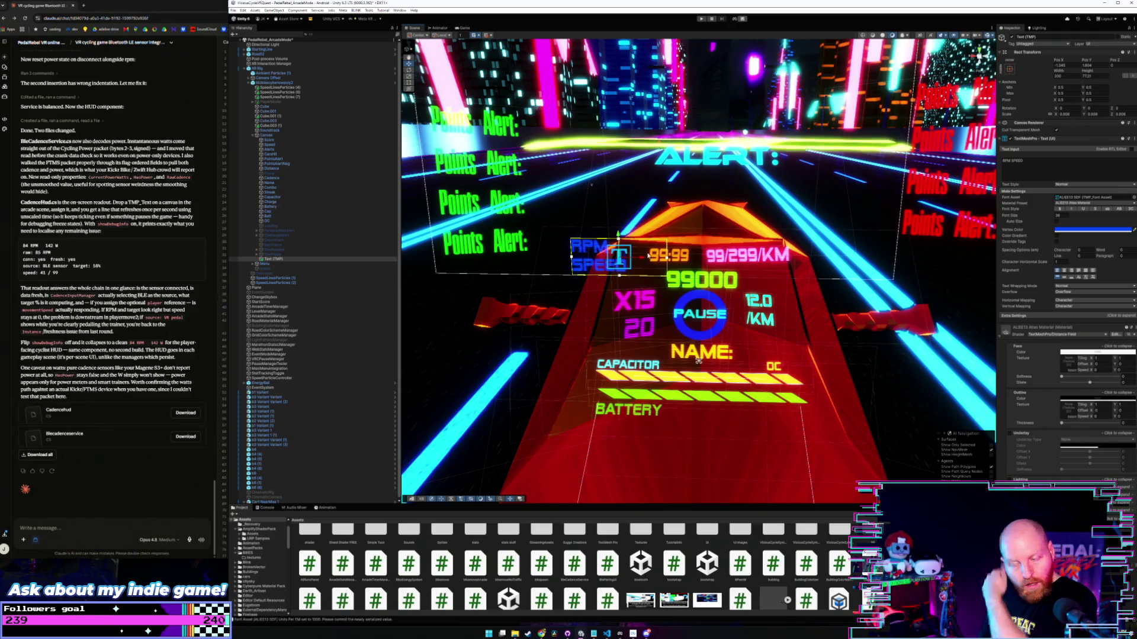
Frame the Scene view on the HUD and select the DevPause HUD element.
scroll(645, 253, up, 5)
scroll(648, 263, down, 5)
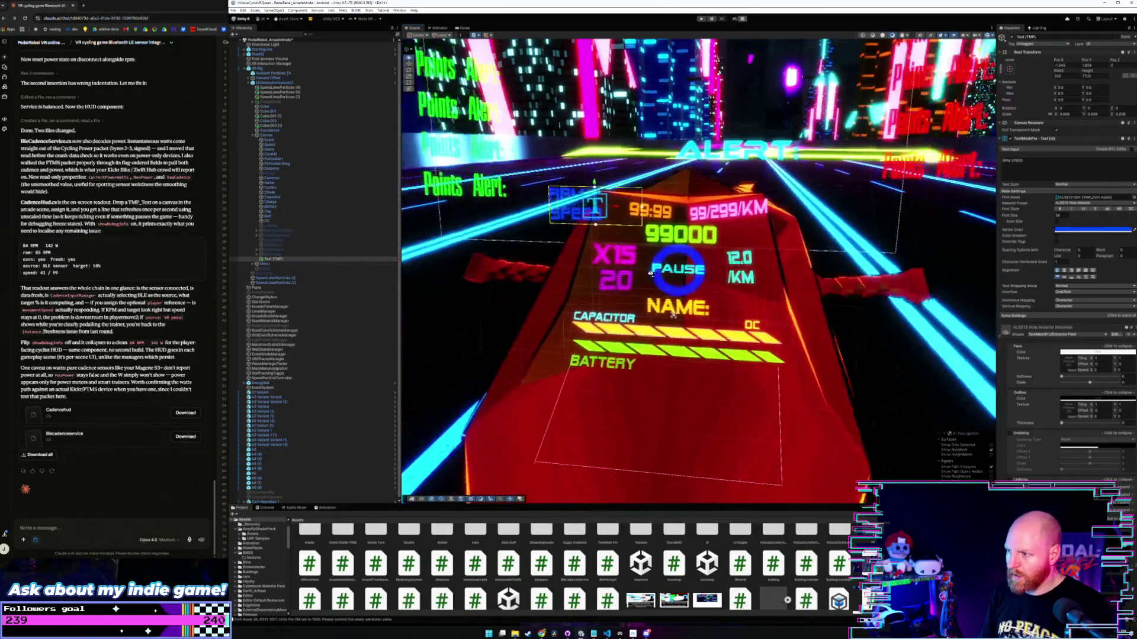
drag(650, 274, 661, 282)
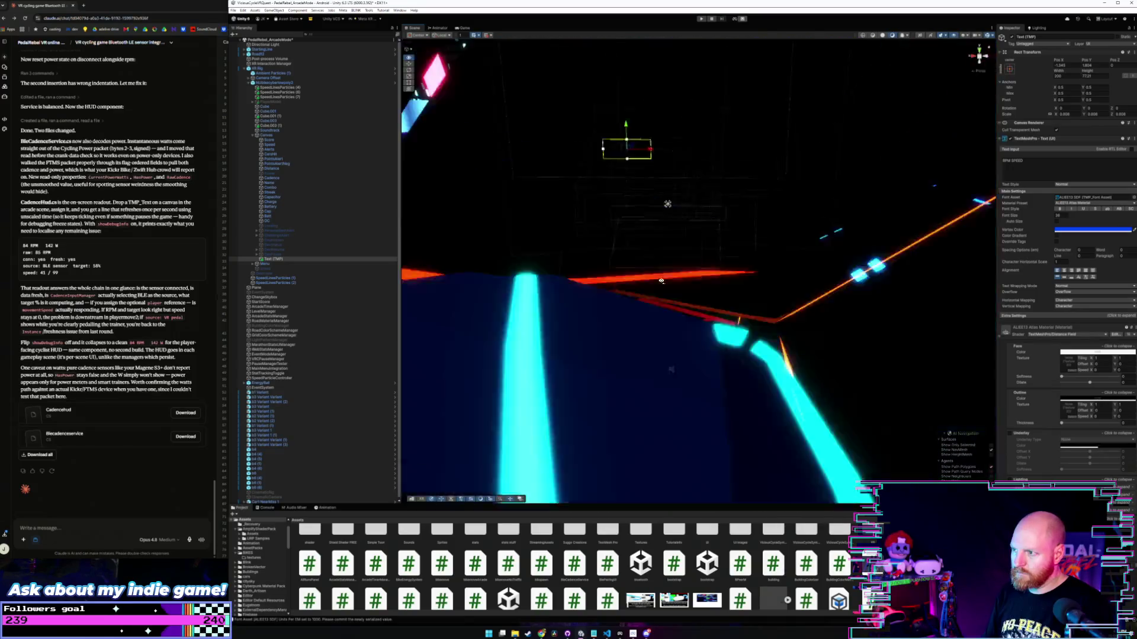
key(f)
click(279, 254)
Rename the HUD's Text (TMP) object to RPMLive.
click(280, 259)
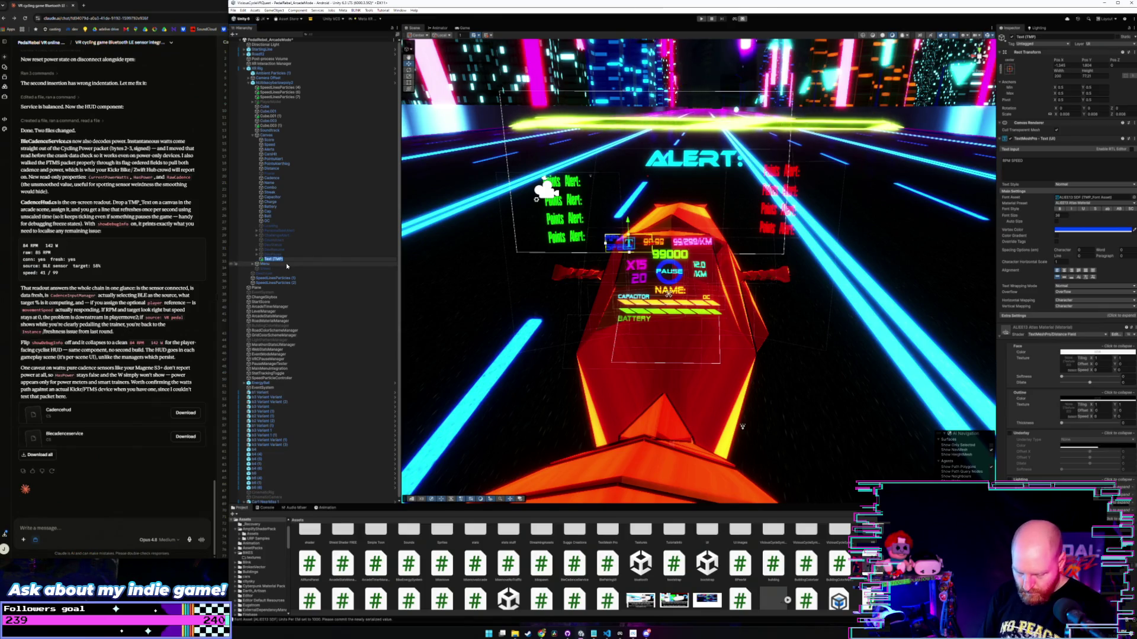
text(RPMLive)
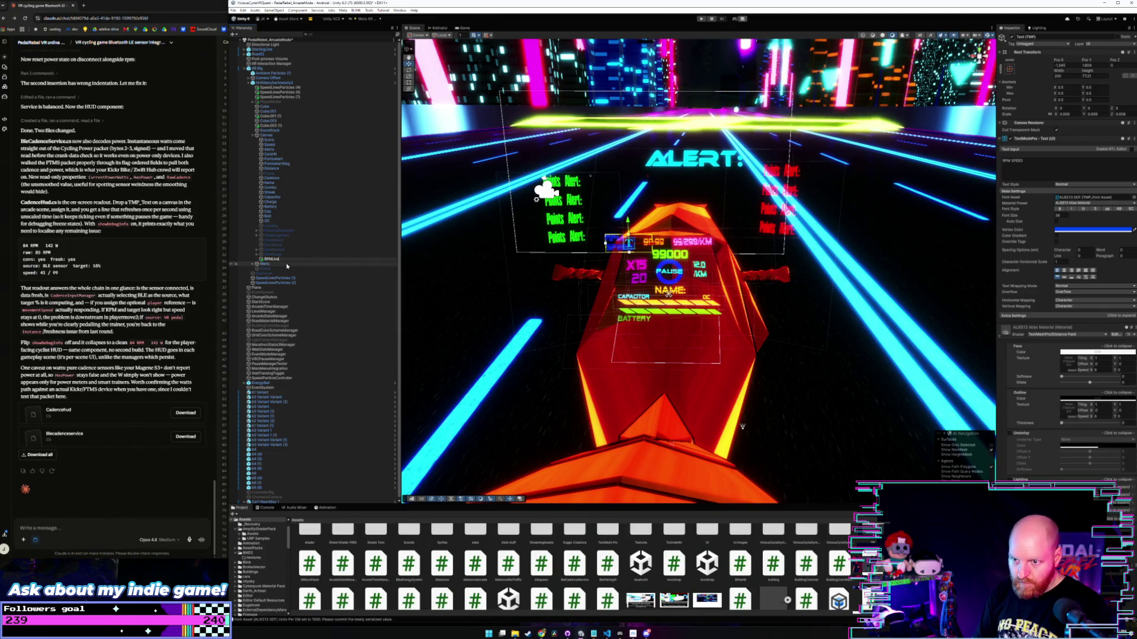
key(Return)
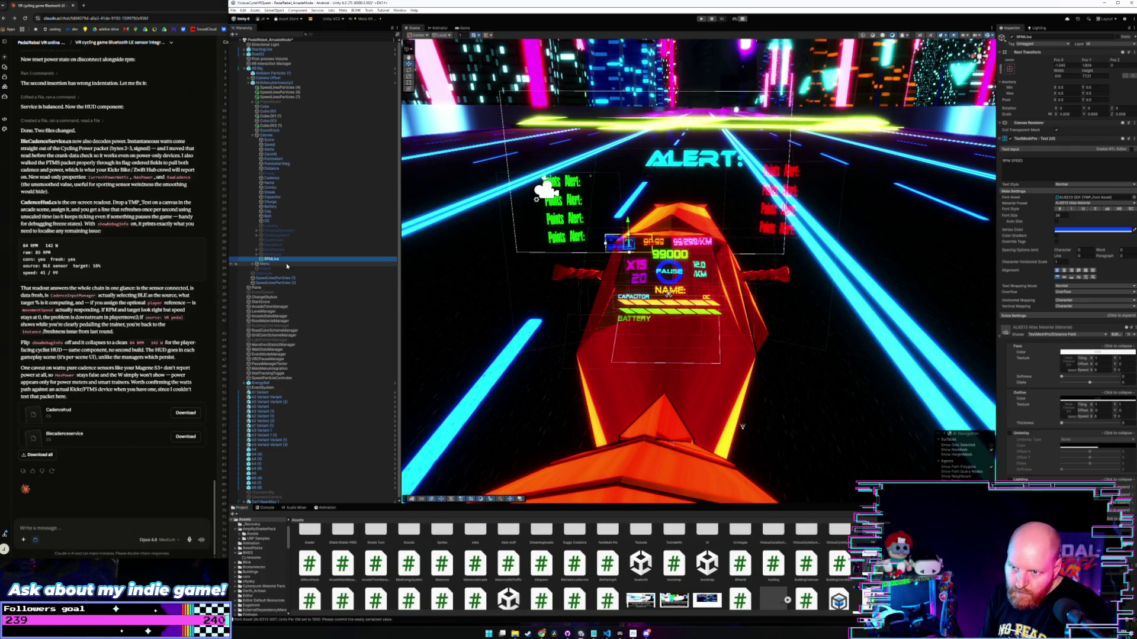
scroll(278, 237, down, 1)
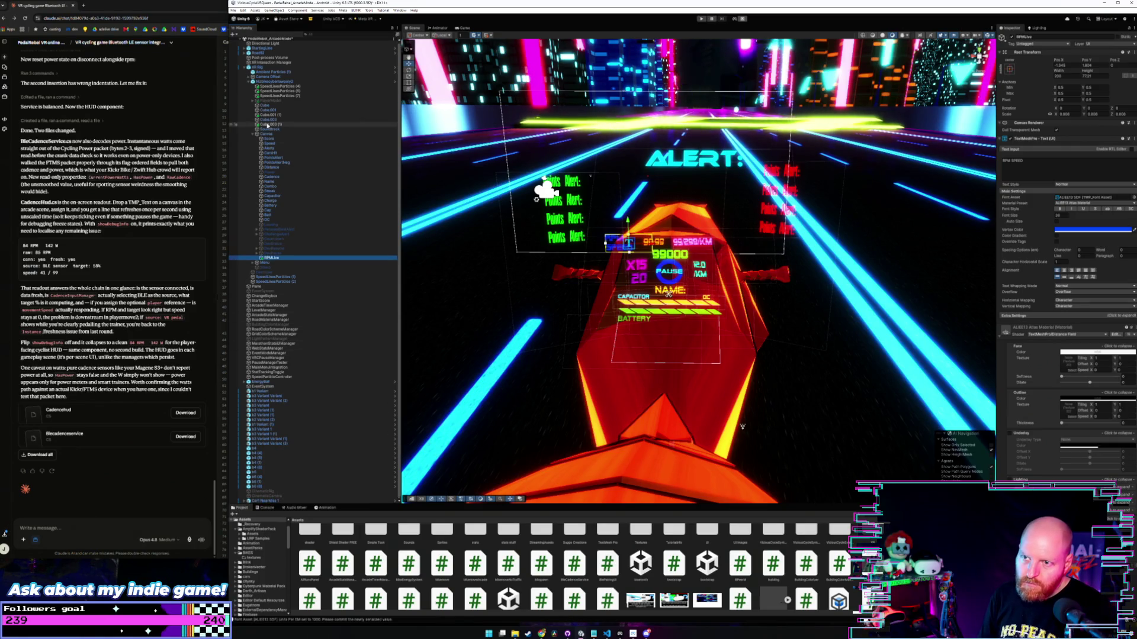
Assign RPMLive to the bike's Cadence Hud Readout Text field.
click(283, 83)
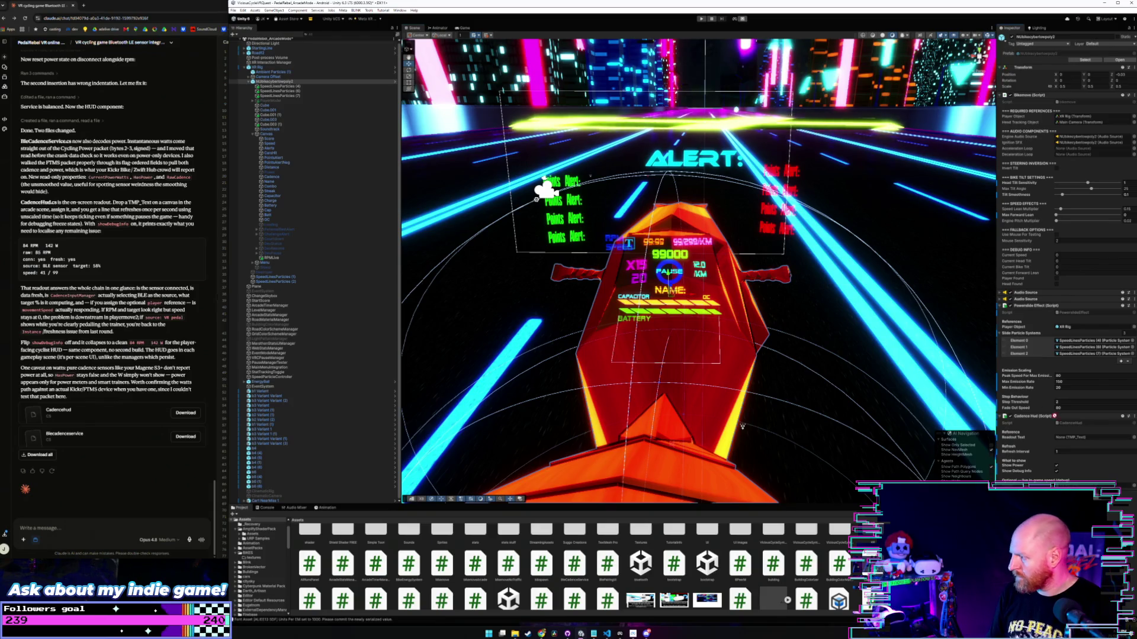
click(1082, 438)
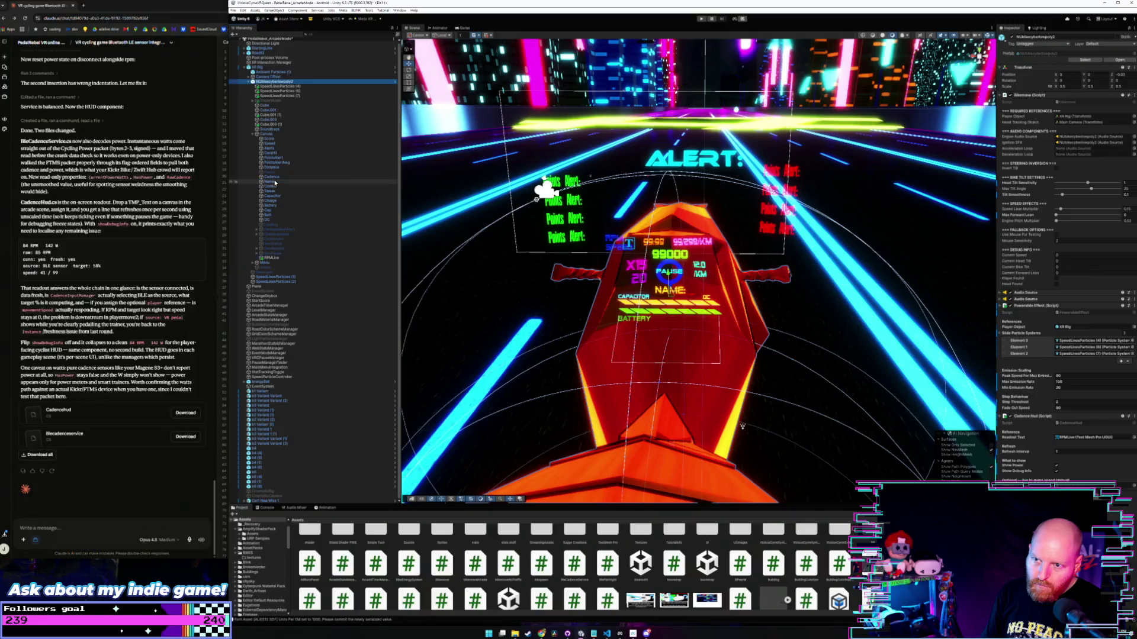
click(276, 135)
click(271, 182)
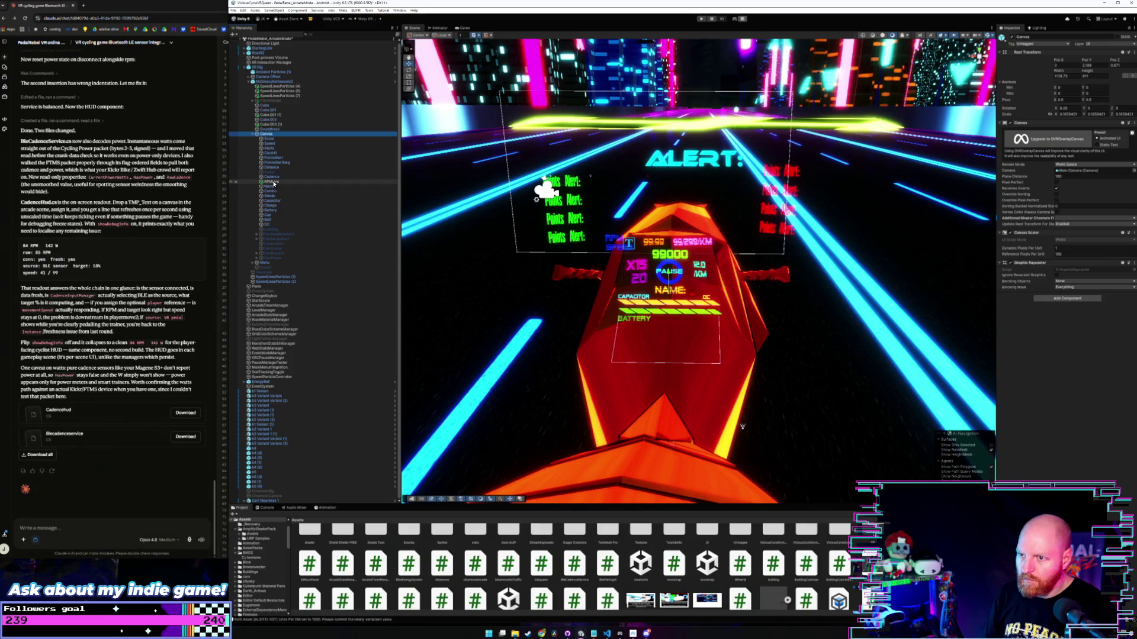
click(282, 81)
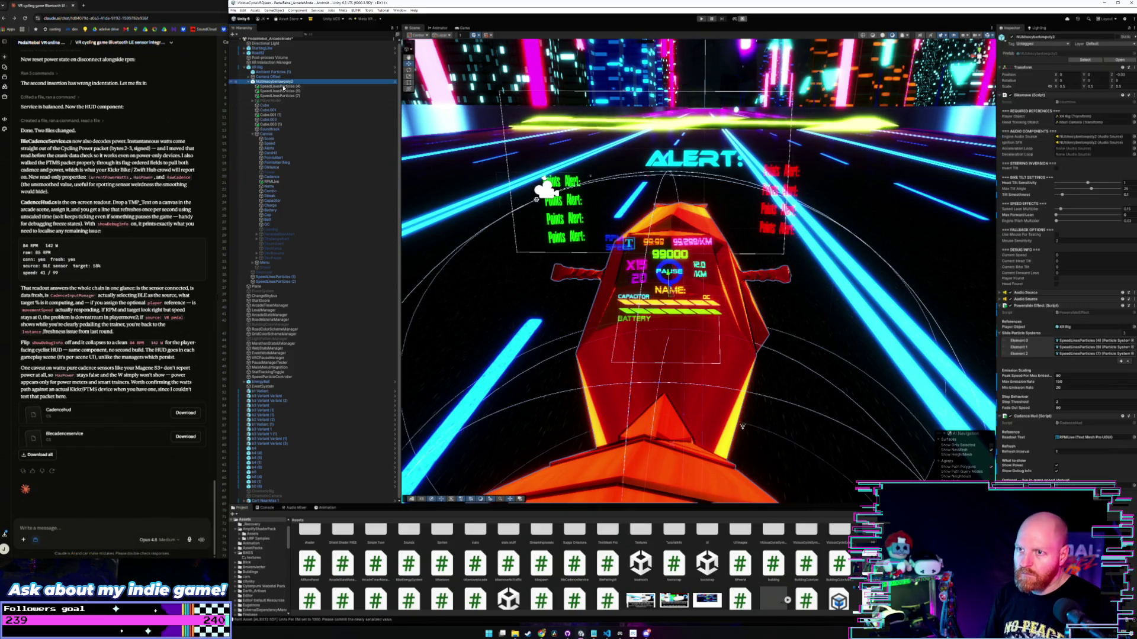
mouse_move(269, 181)
mouse_down()
mouse_move(1088, 451)
mouse_move(1083, 439)
mouse_move(1074, 456)
mouse_up()
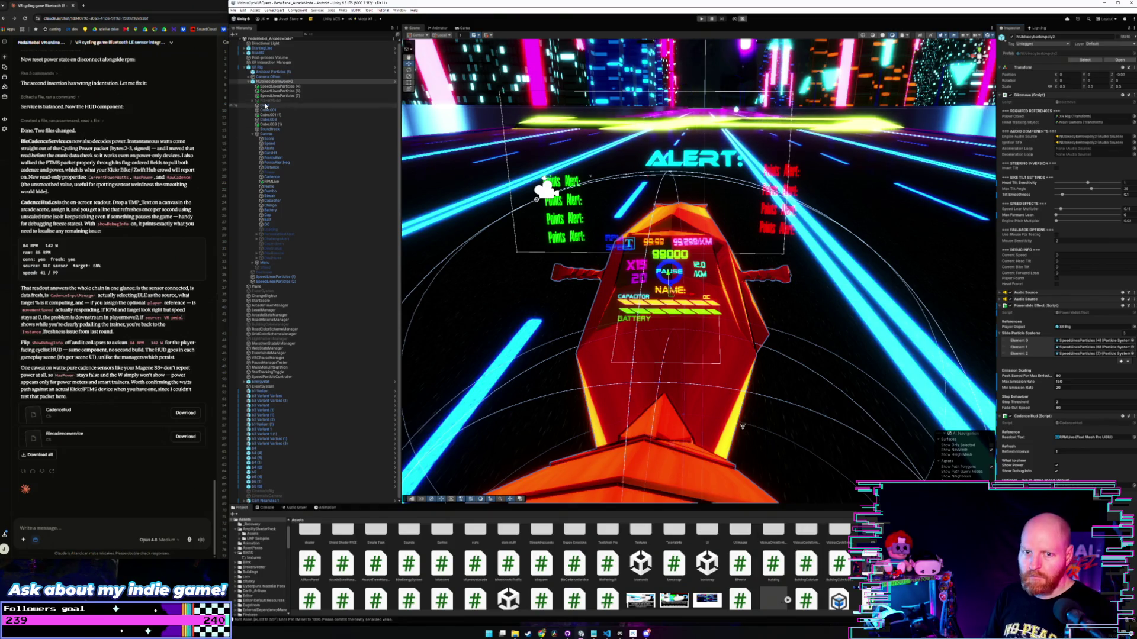
Browse Unity's File menu without choosing anything, then return to Claude's CadenceHud code.
click(233, 11)
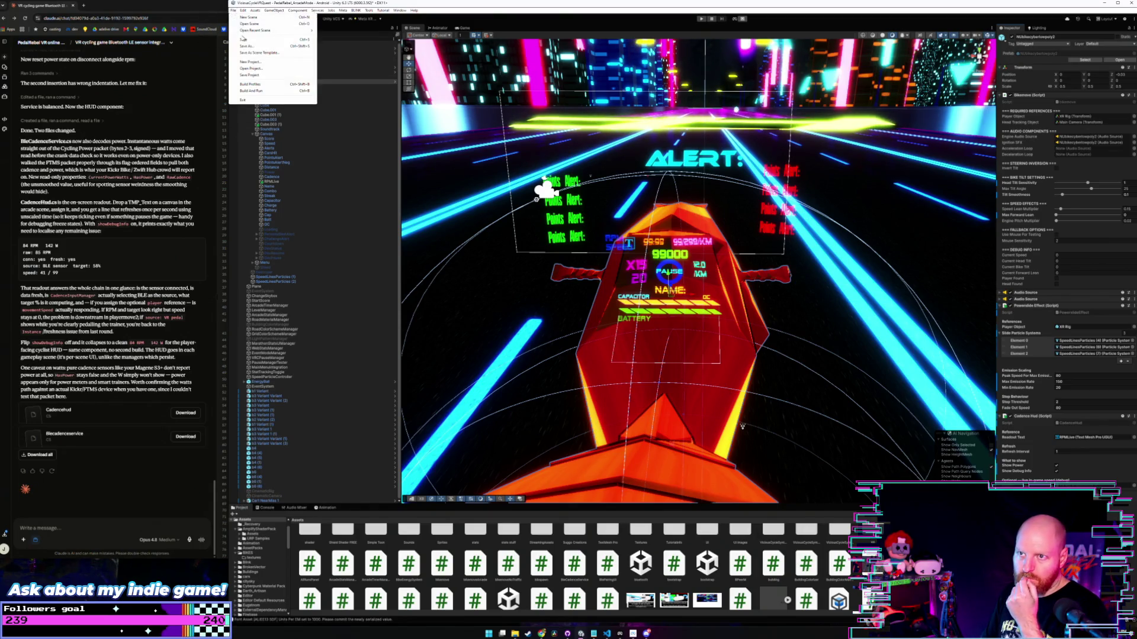
click(233, 11)
click(233, 11)
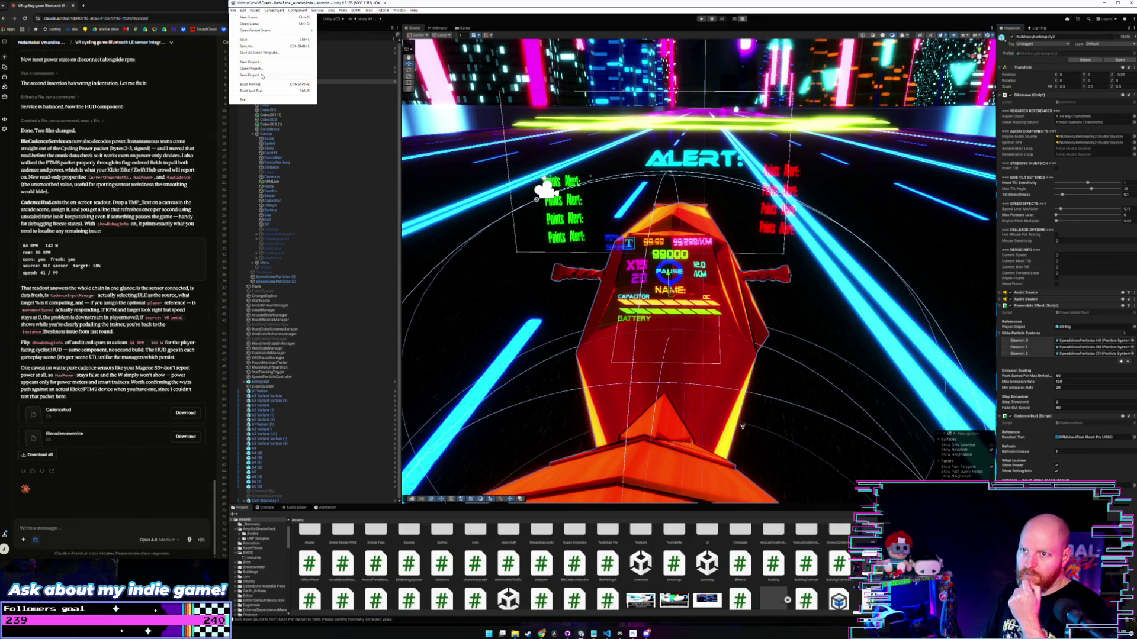
key(Escape)
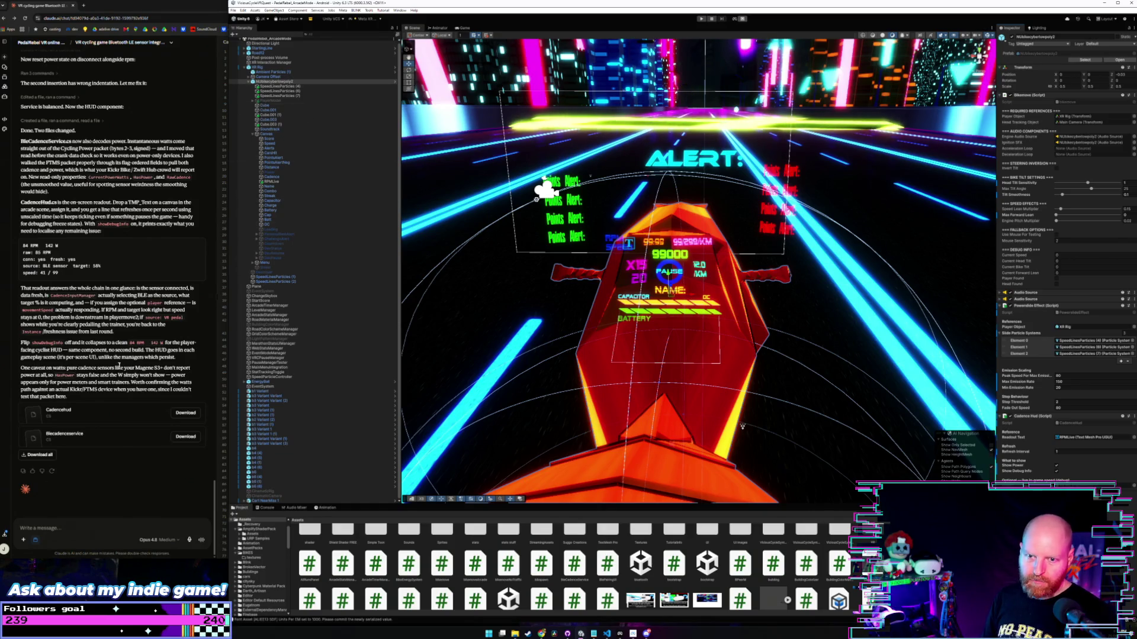
click(22, 287)
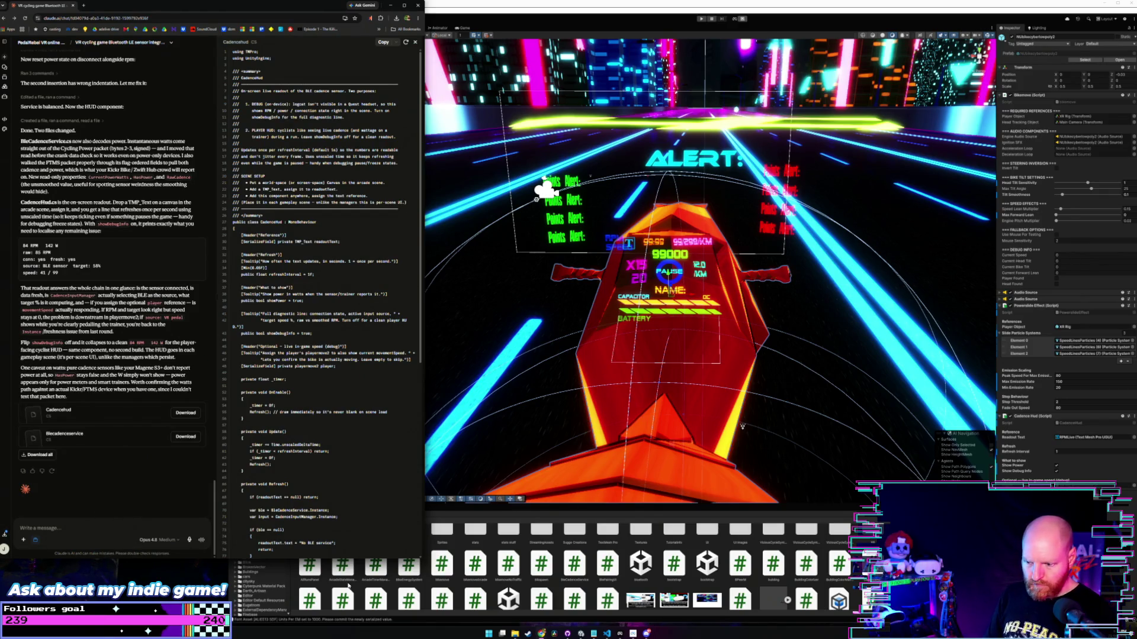
Show playermove2.cs's cadence block in Update(), then open Claude's PedalRebel VR online systems project.
click(607, 634)
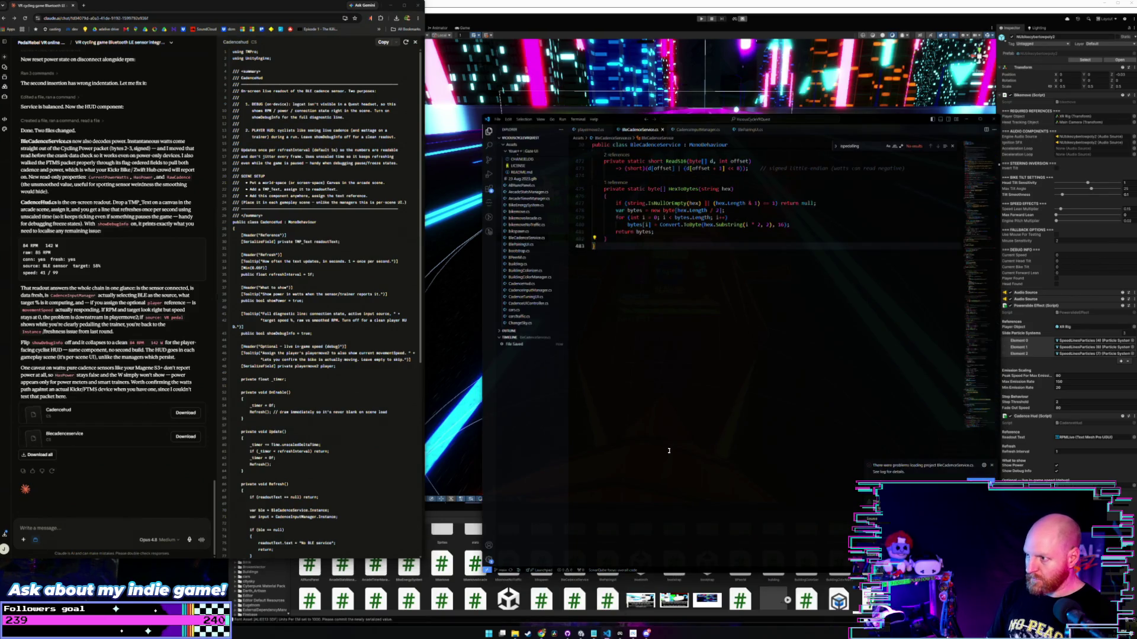
click(582, 132)
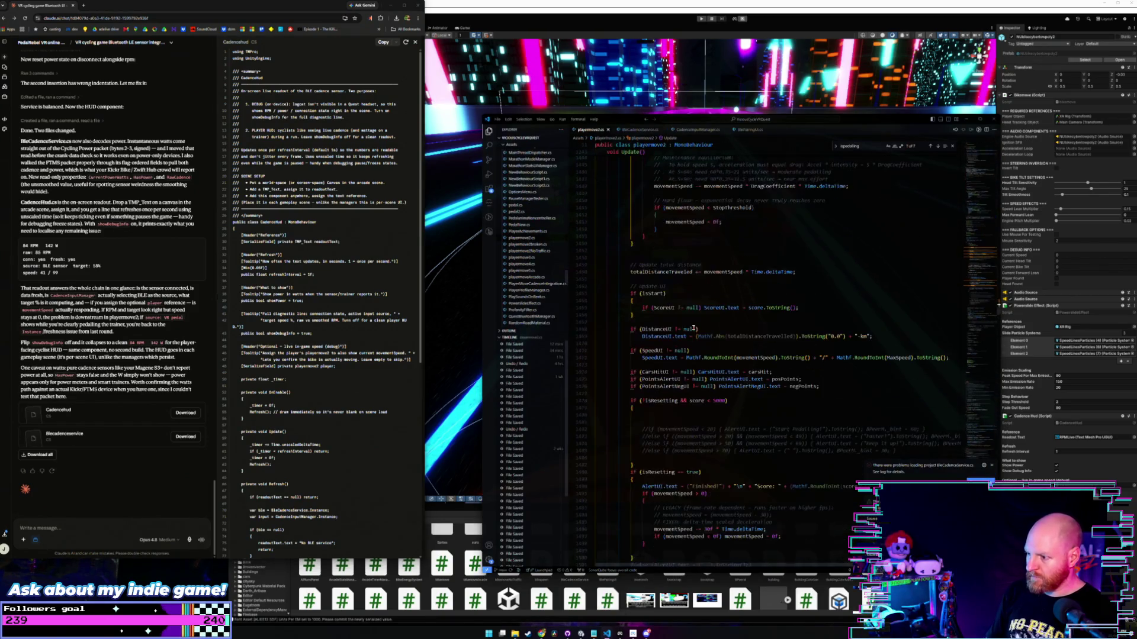
scroll(694, 328, up, 3)
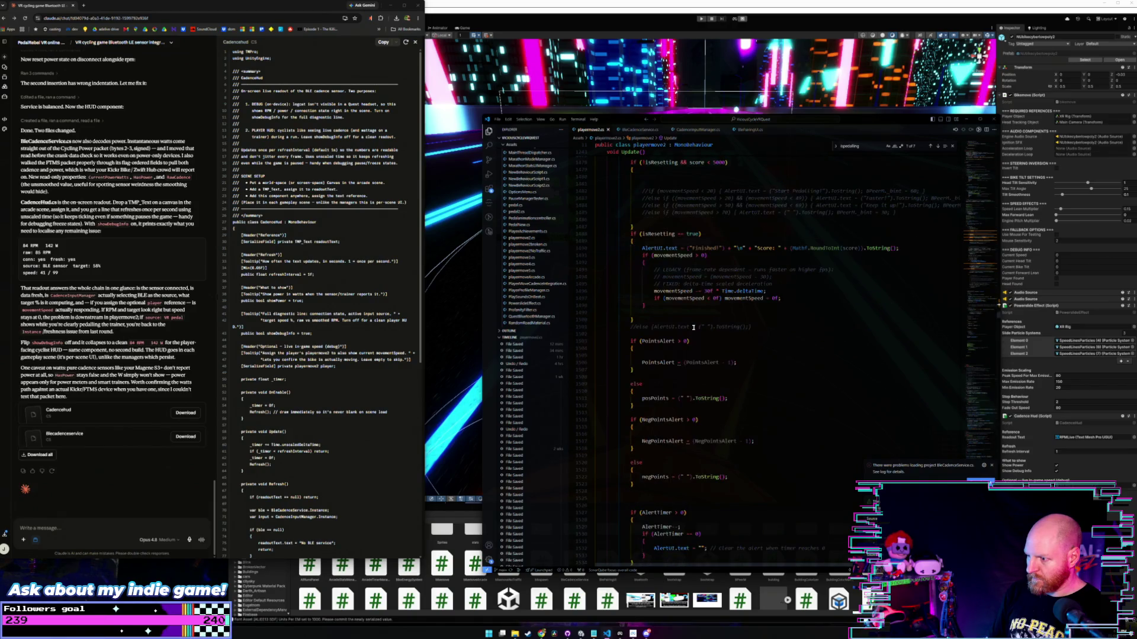
scroll(692, 327, up, 20)
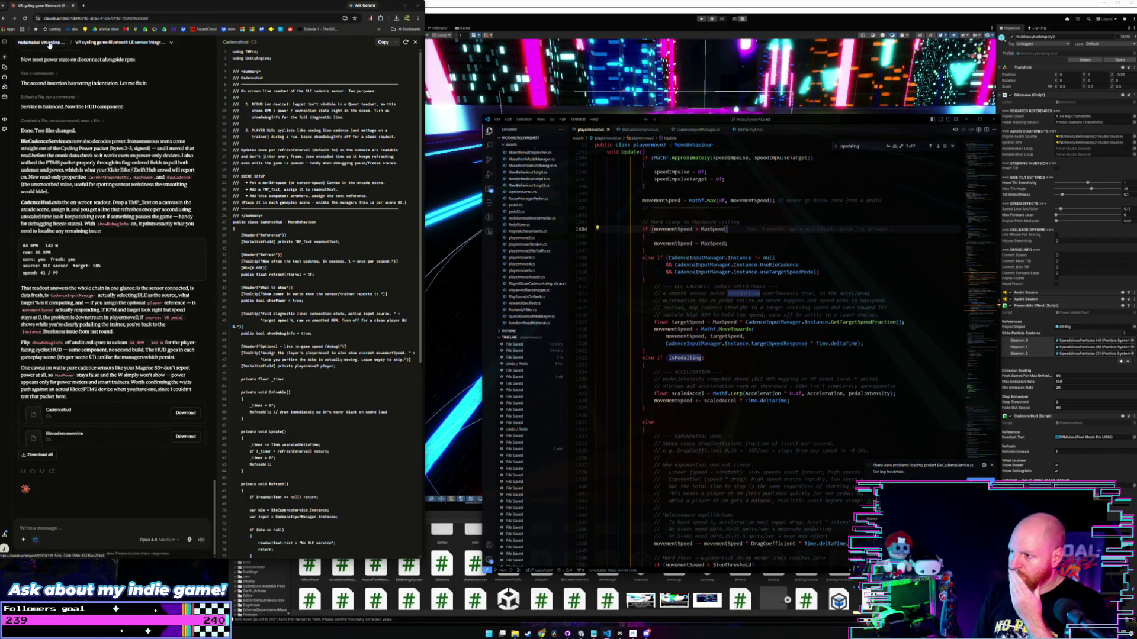
click(50, 45)
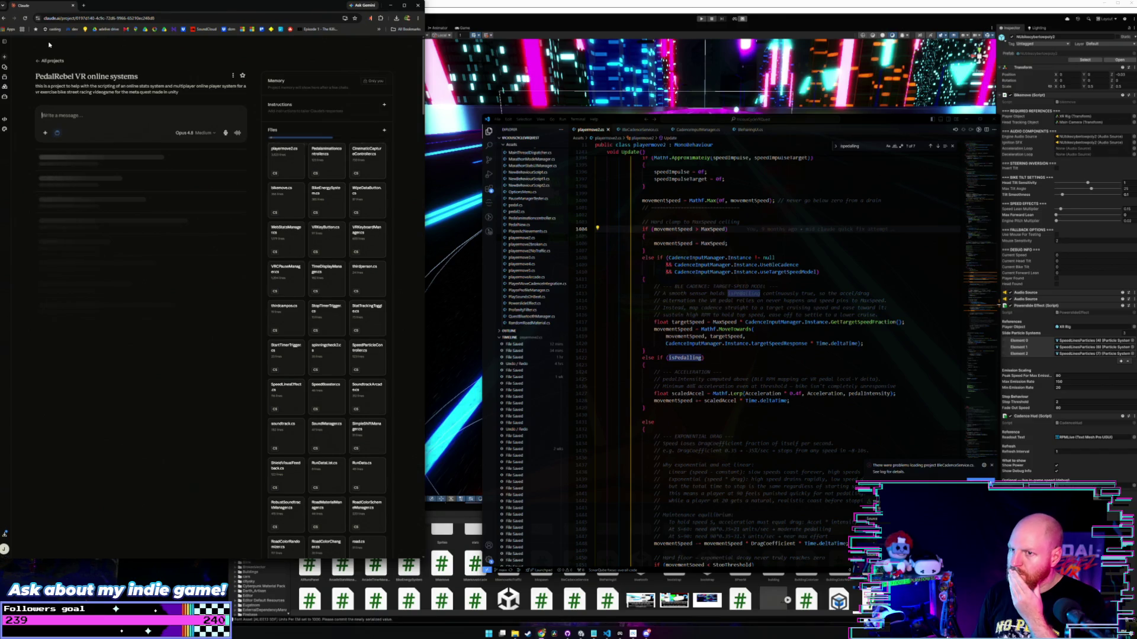
Remove the old playermove2.cs from Claude's project files and place Unity beside Claude.
click(268, 167)
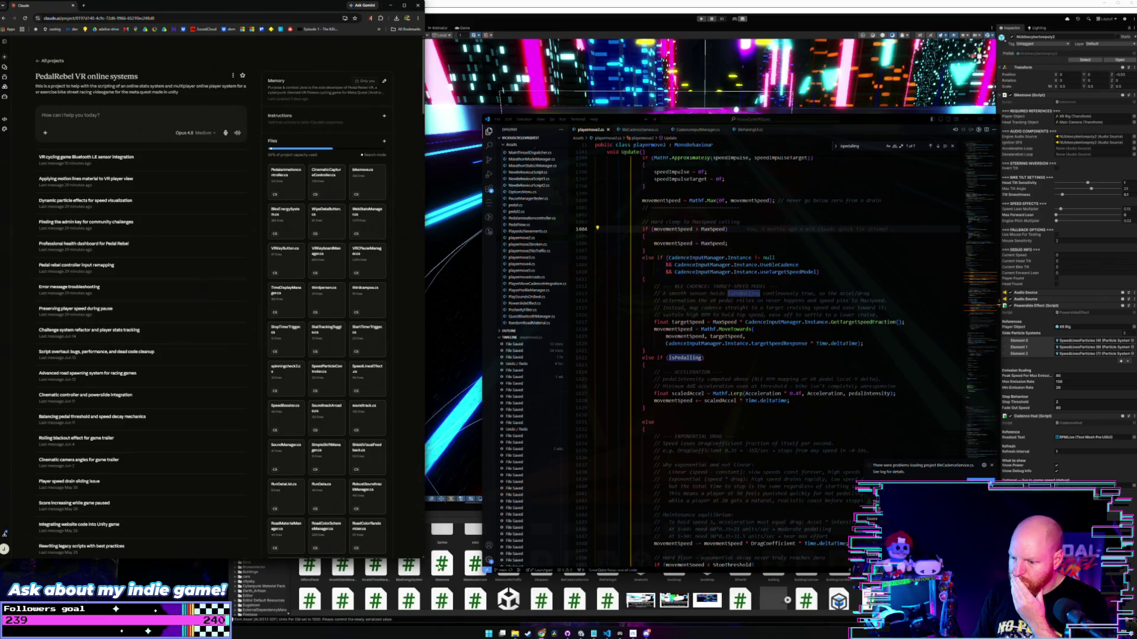
key(alt+Tab)
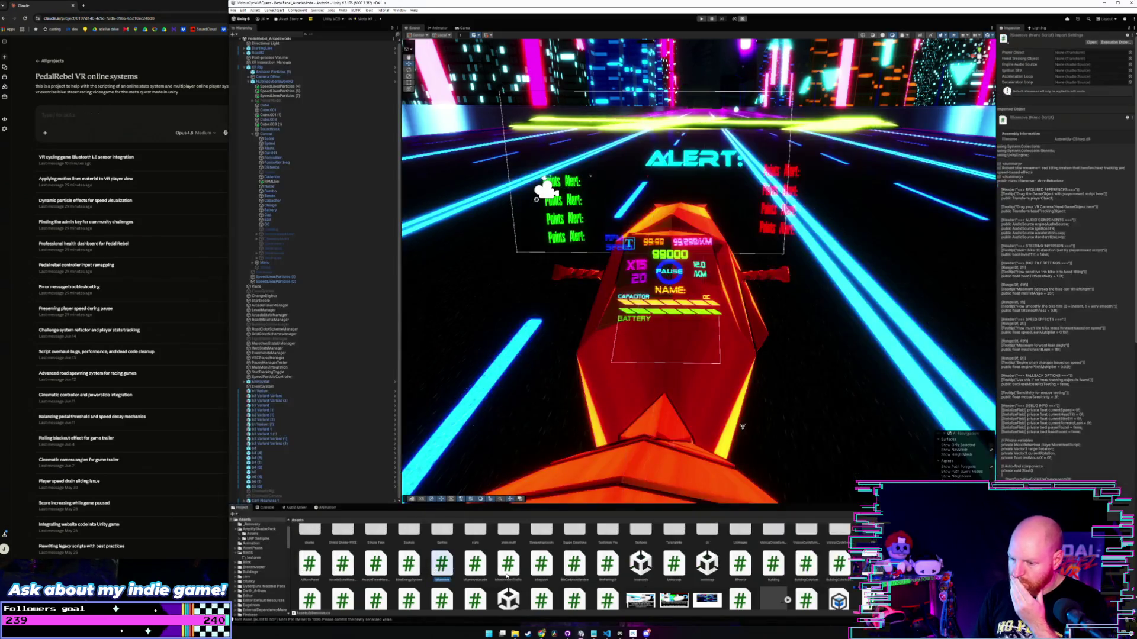
scroll(508, 574, down, 10)
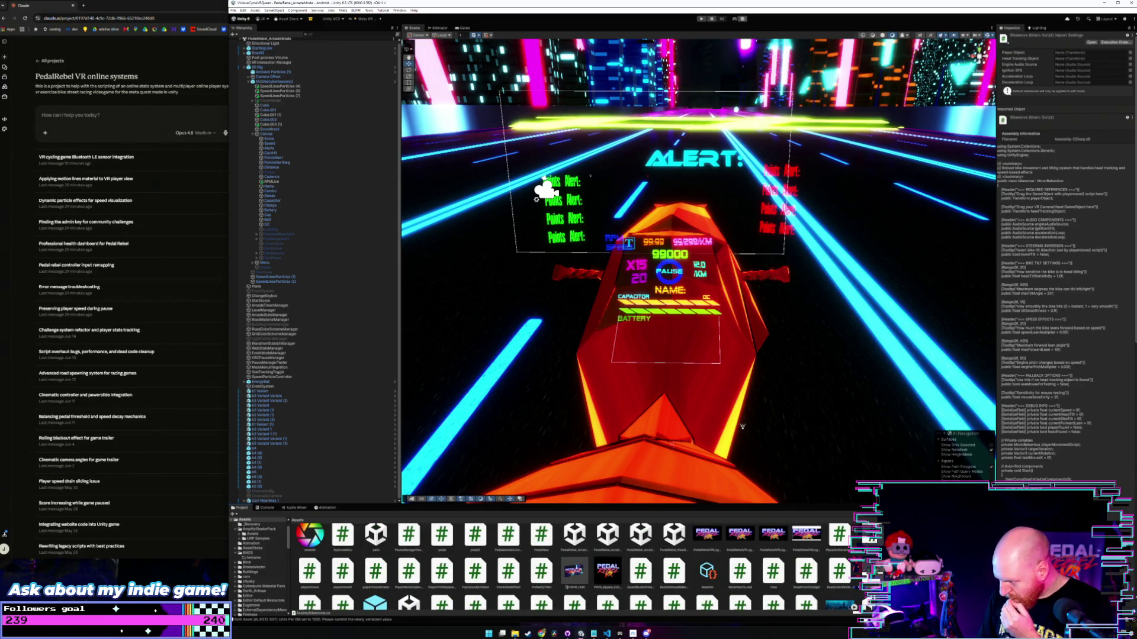
scroll(568, 568, up, 1)
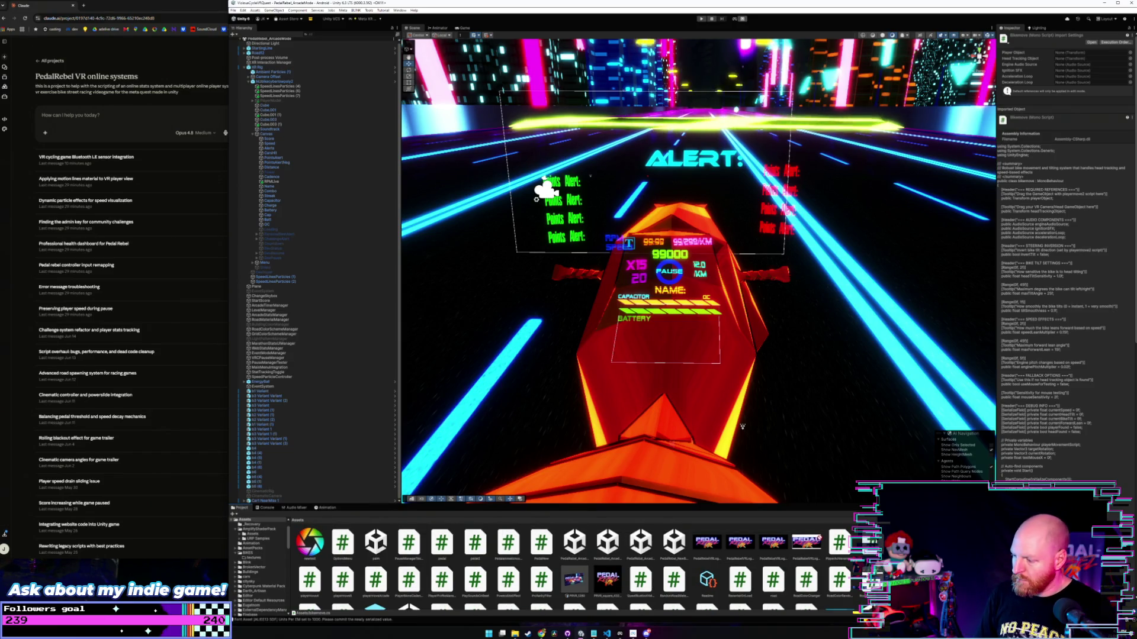
click(213, 100)
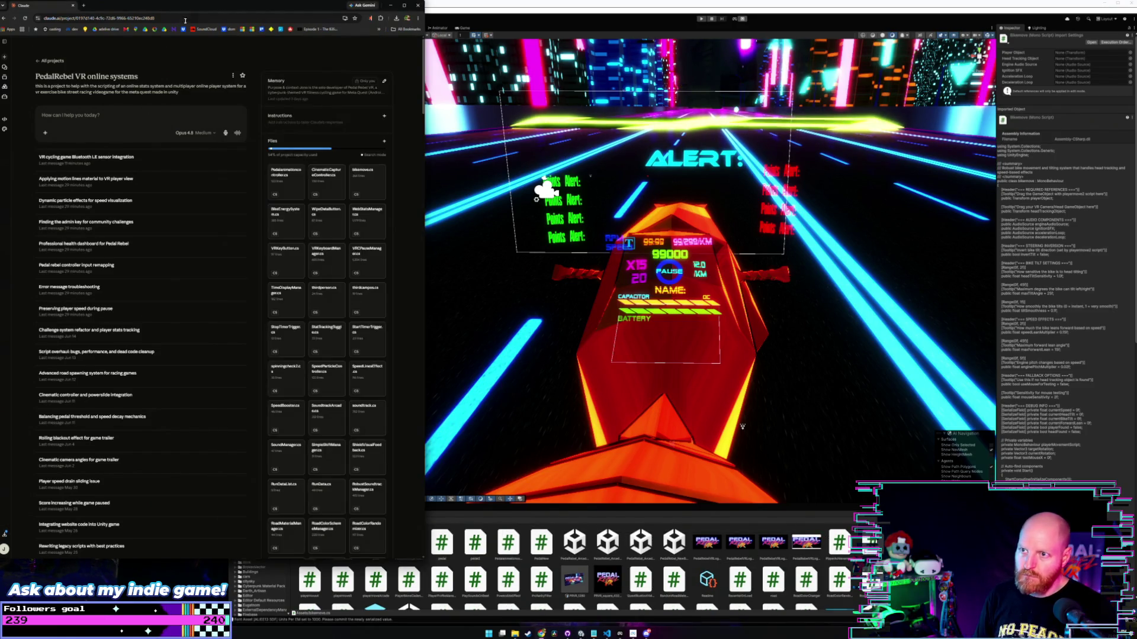
click(457, 8)
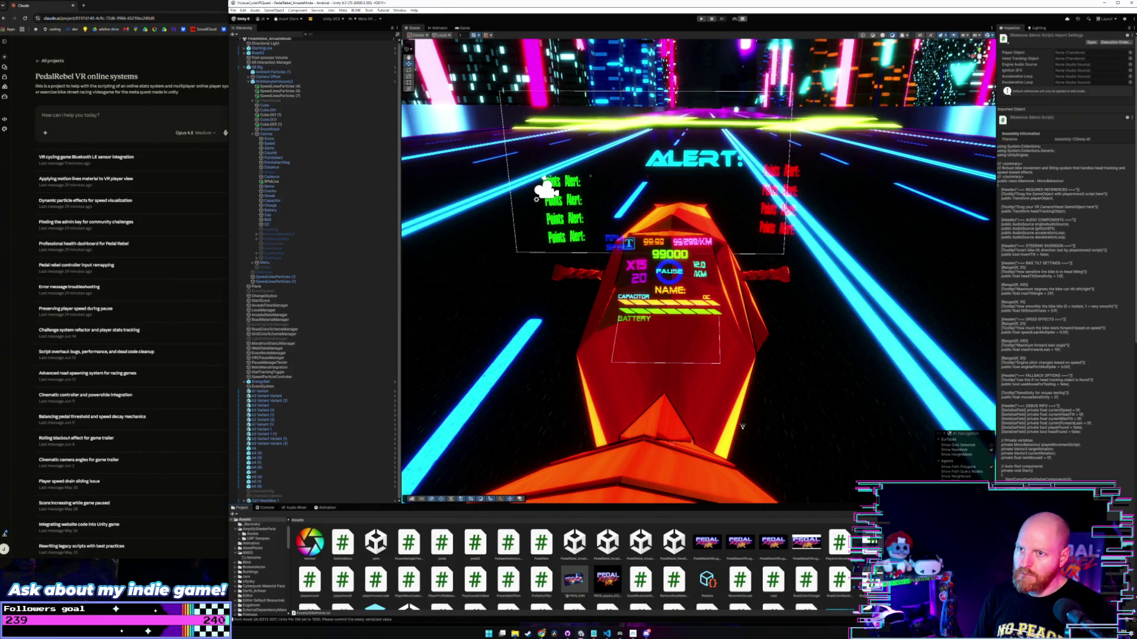
drag(227, 79, 433, 79)
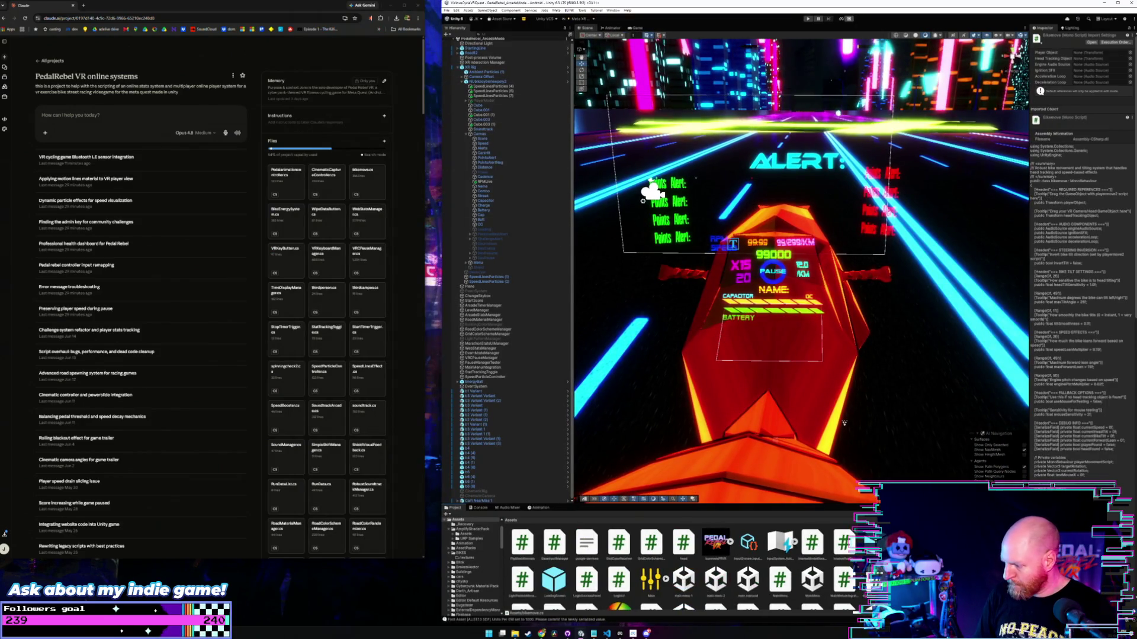
Upload the current player movement script from Unity's Project window into the Claude project.
scroll(681, 562, down, 2)
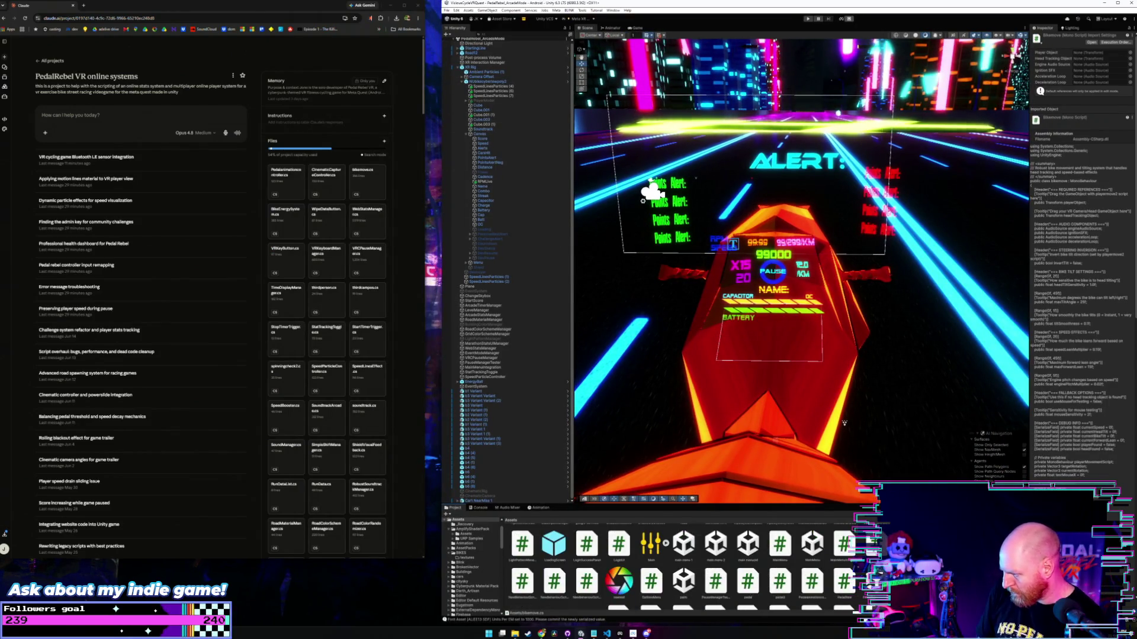
scroll(681, 562, up, 5)
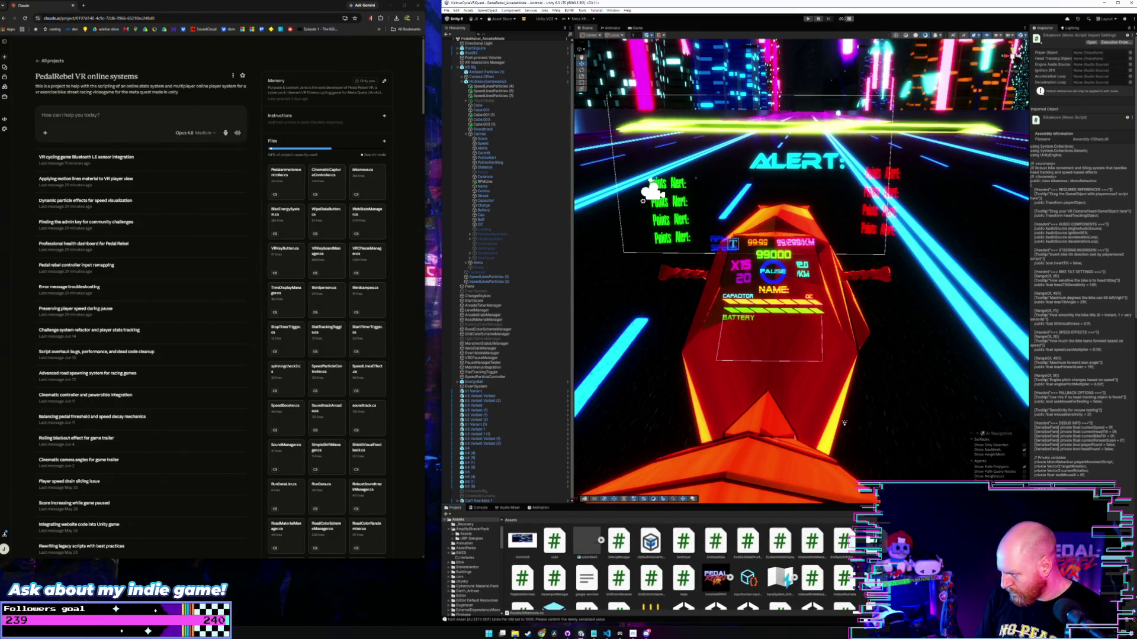
scroll(680, 562, down, 5)
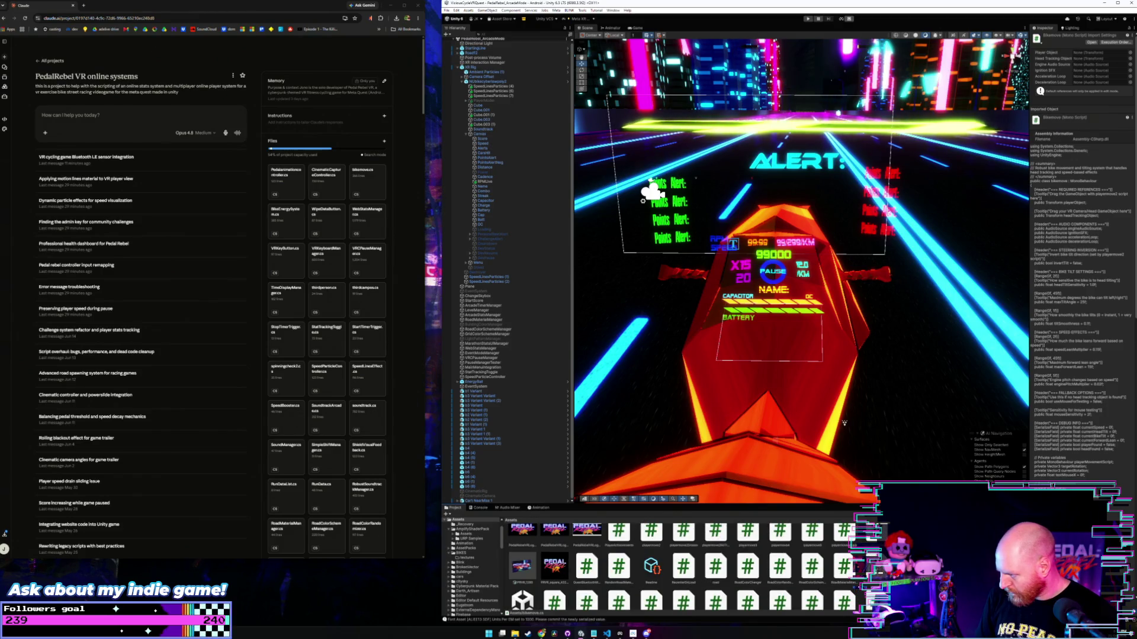
scroll(720, 559, up, 1)
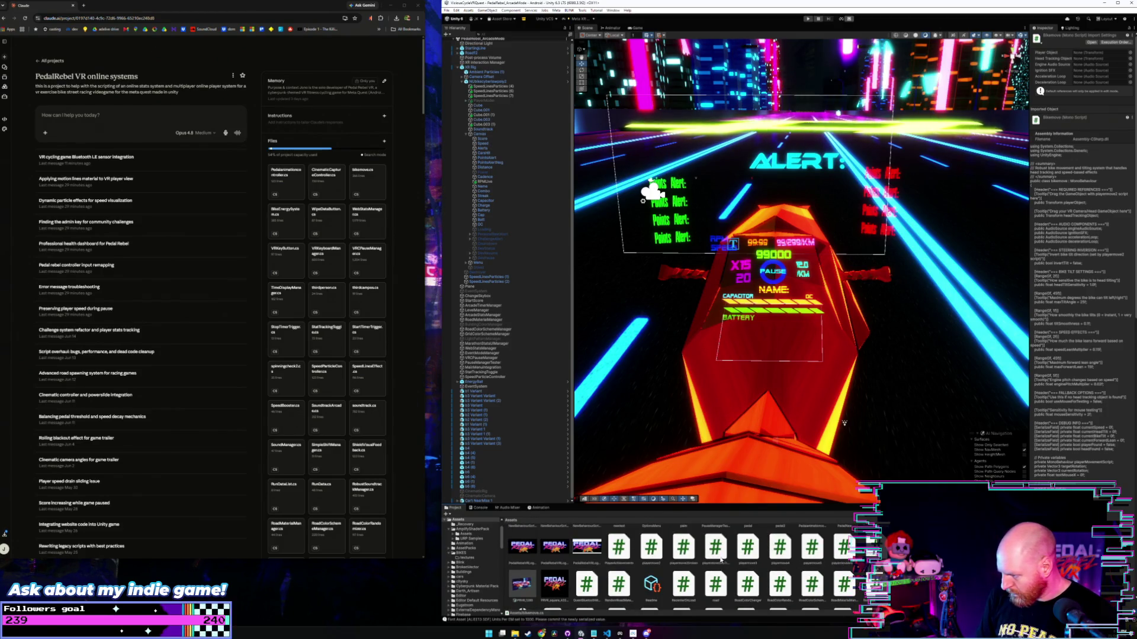
drag(652, 550, 319, 238)
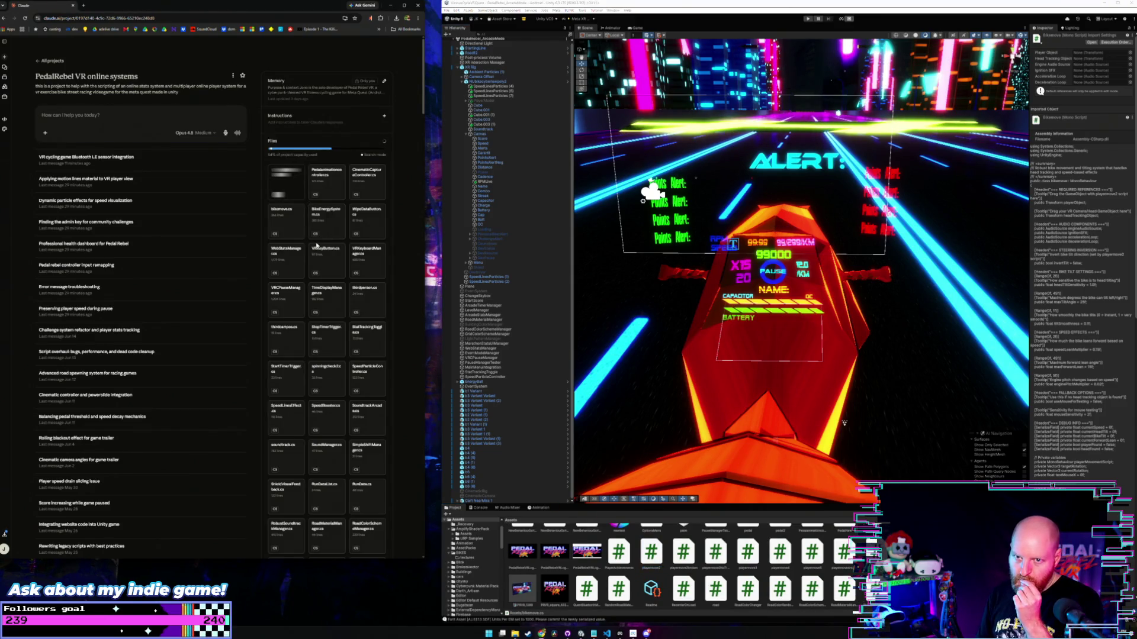
In the Bluetooth LE sensor integration chat, start asking Claude to validate the current playermove2.cs.
click(157, 165)
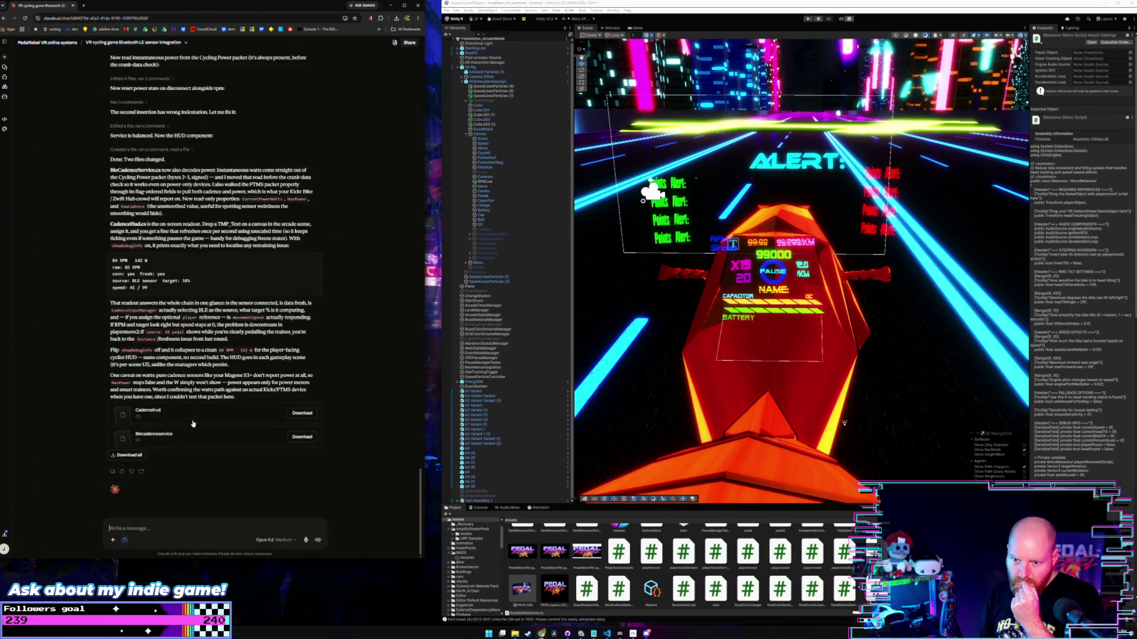
text(o)
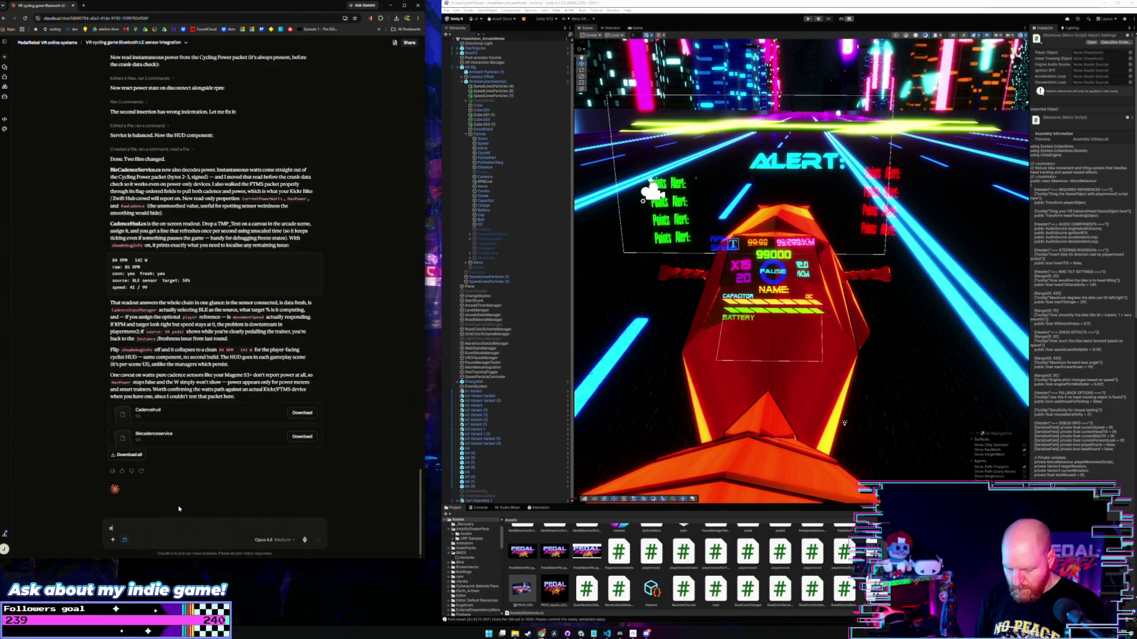
text(k just be)
text(fore i bother to)
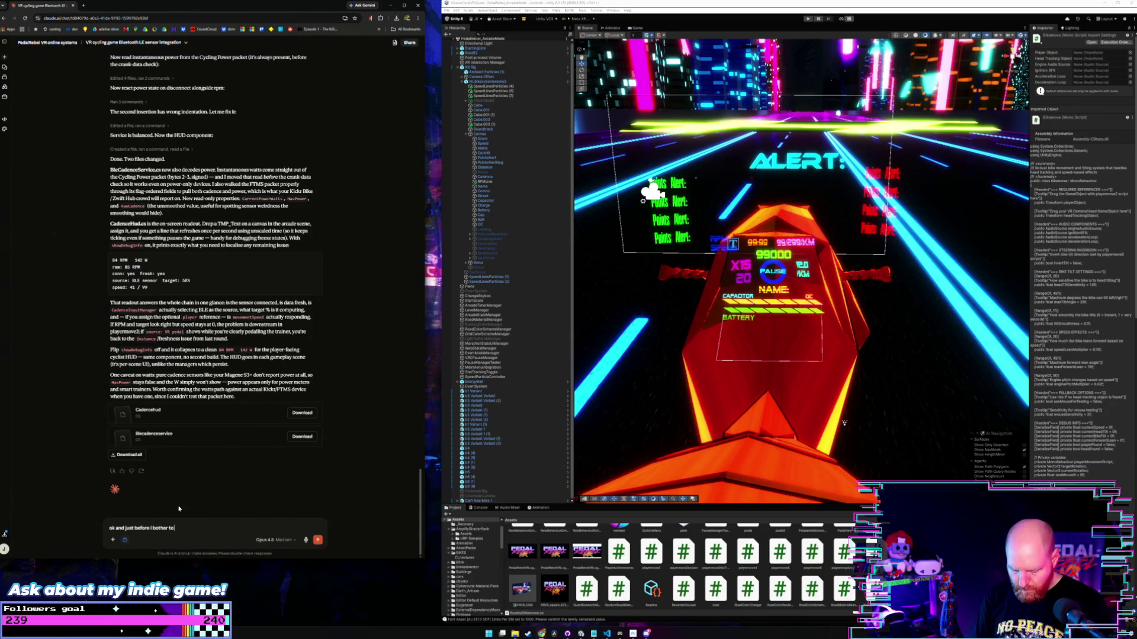
text( c)
text(reate a new bu)
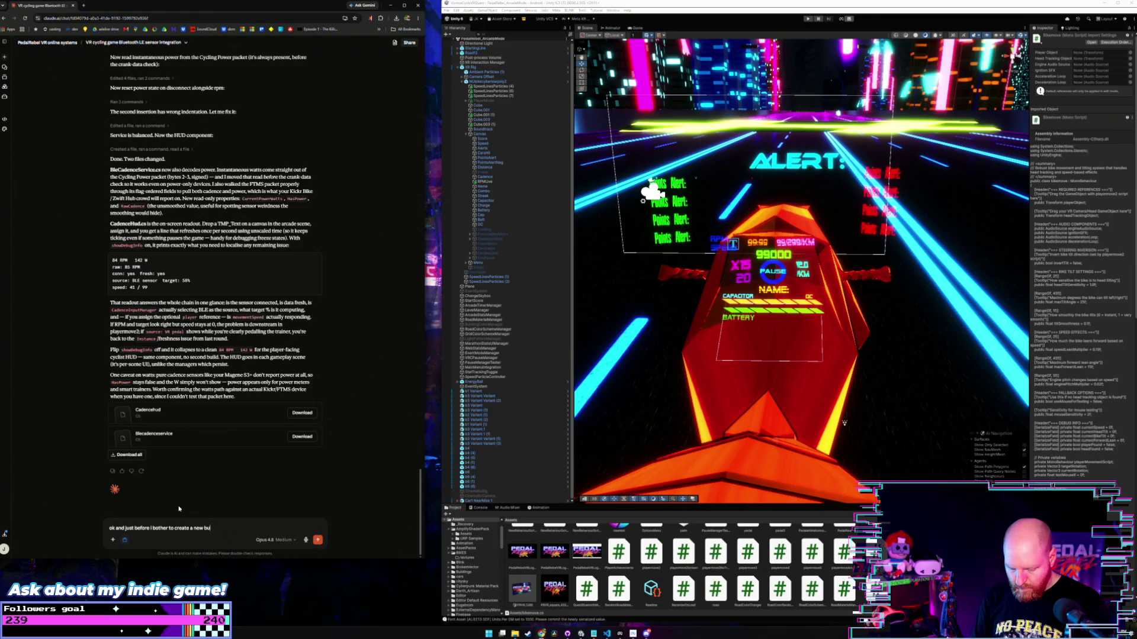
text(ild and tes)
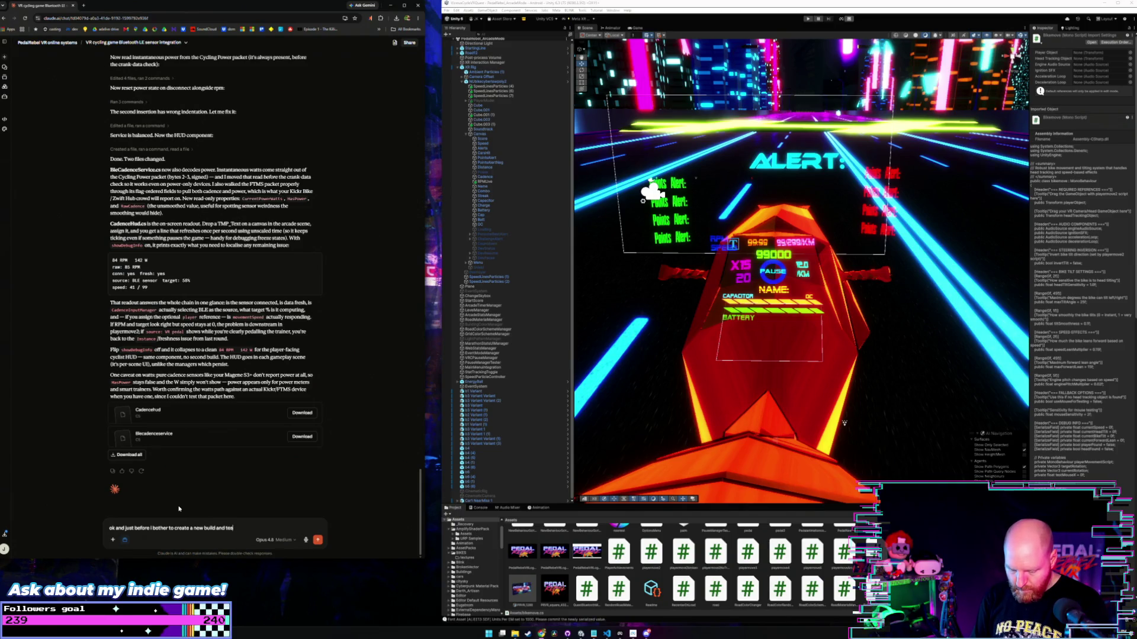
text(t this can you jus)
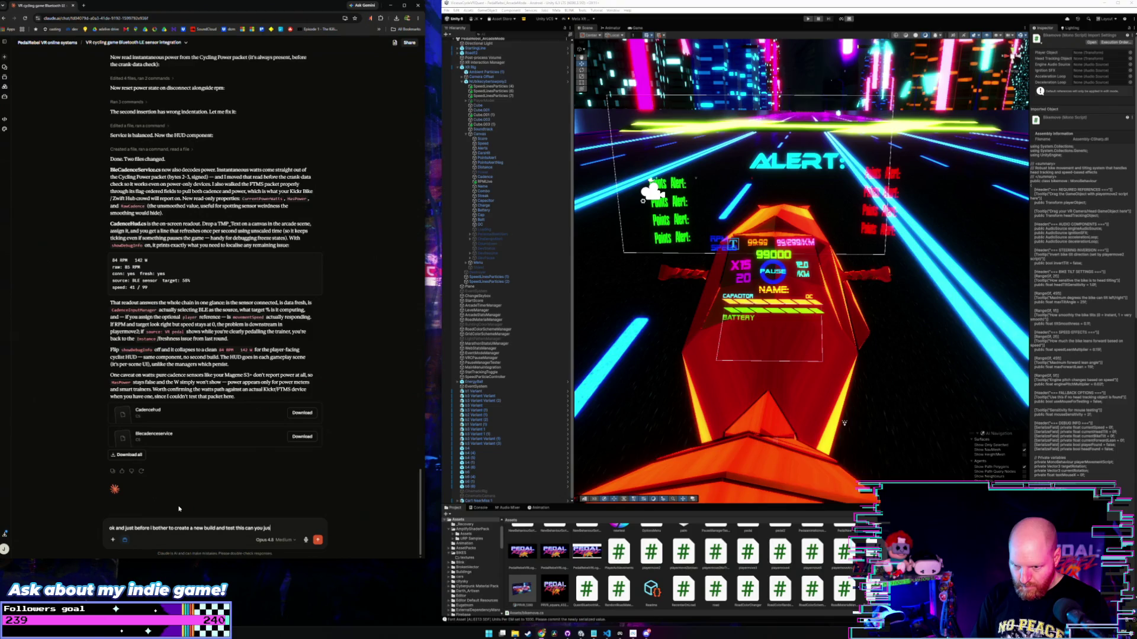
text(t co)
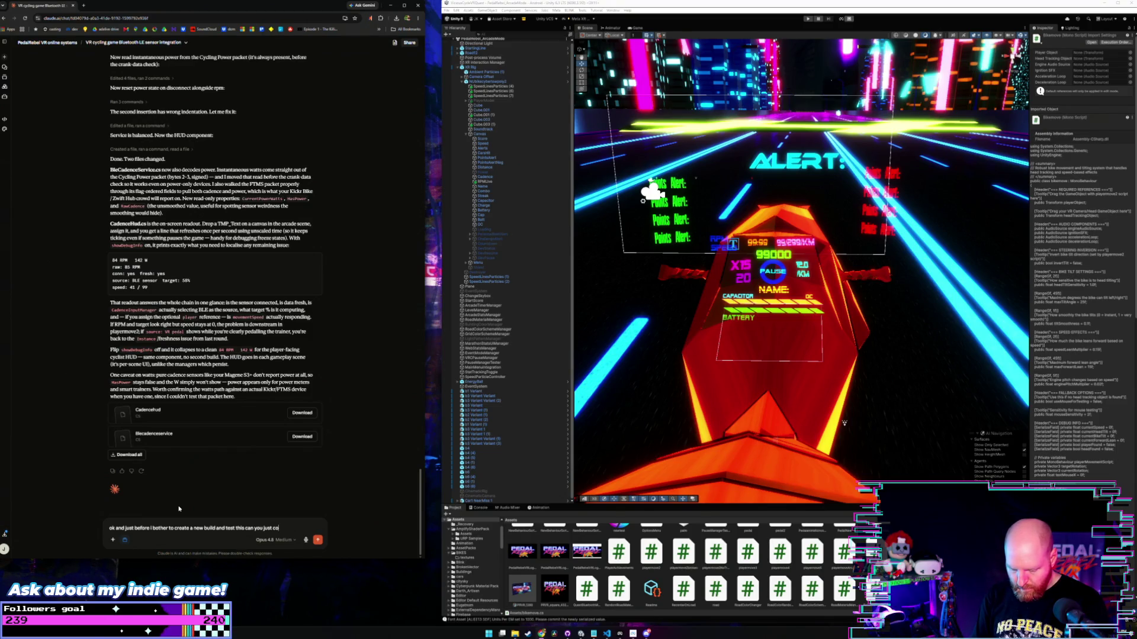
text(m)
key(BackSpace)
key(BackSpace)
key(BackSpace)
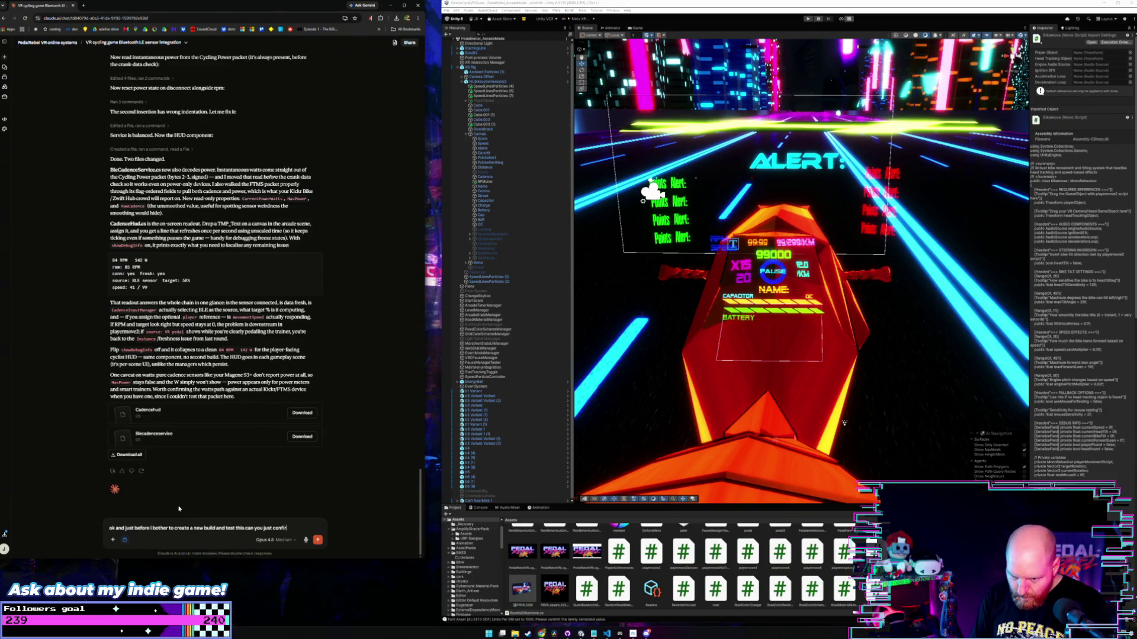
text(irm and vali)
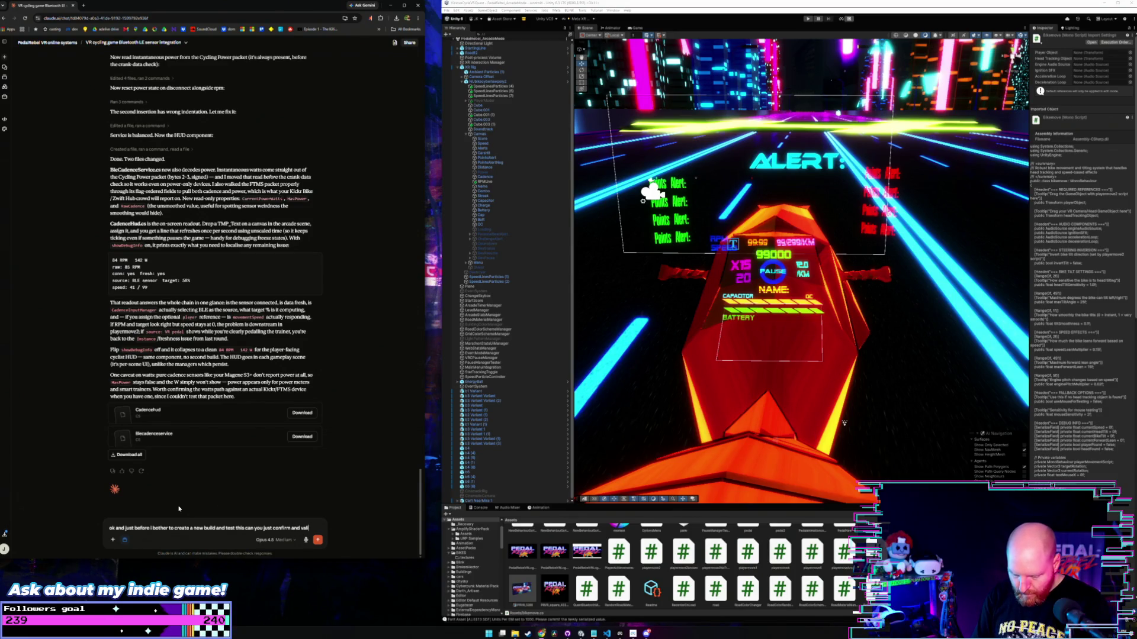
text(date that the current)
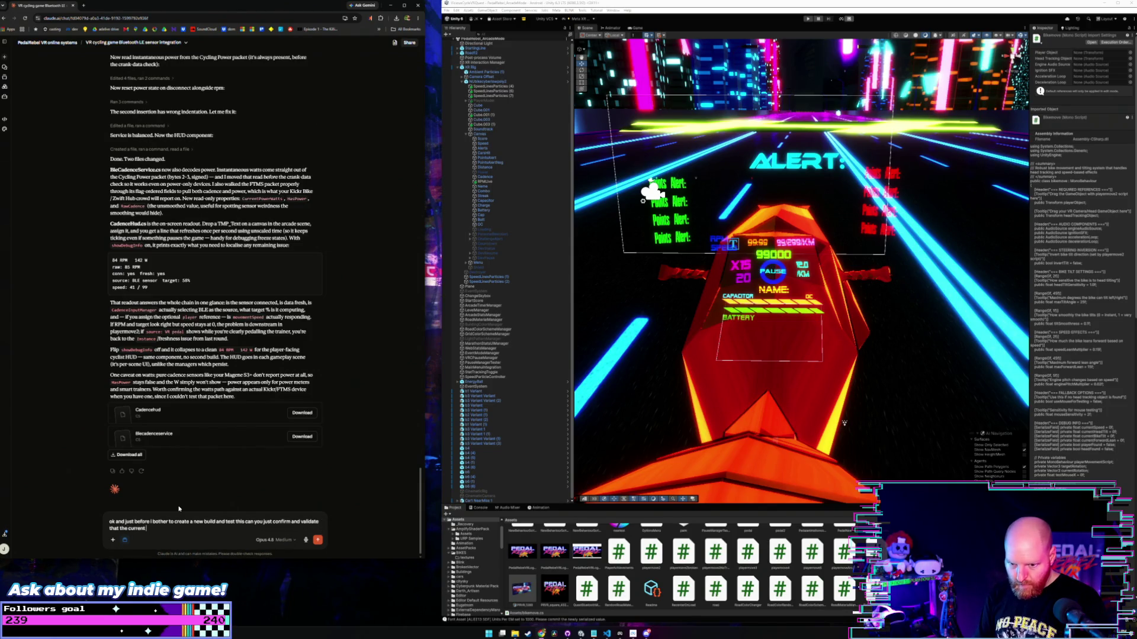
text( playermove2)
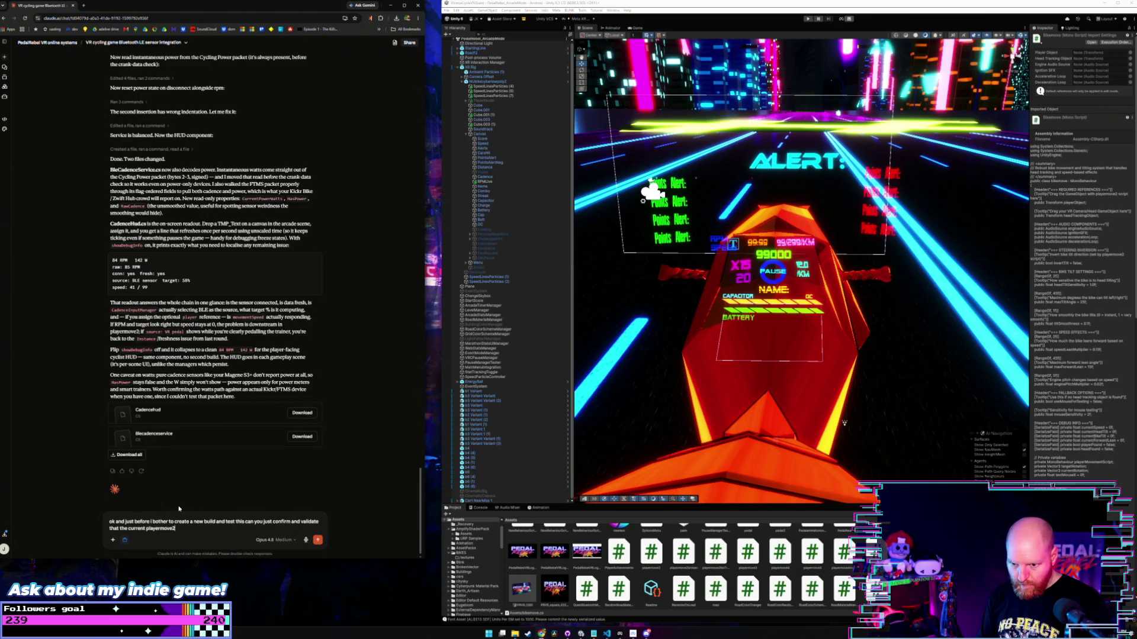
text(.cs mo)
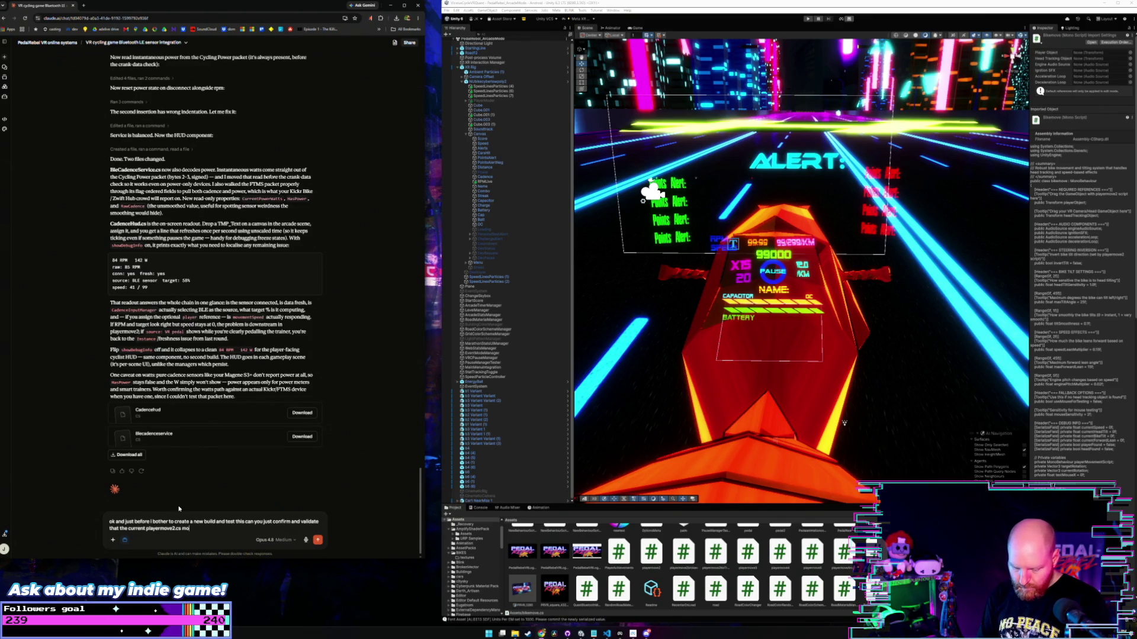
text(vement)
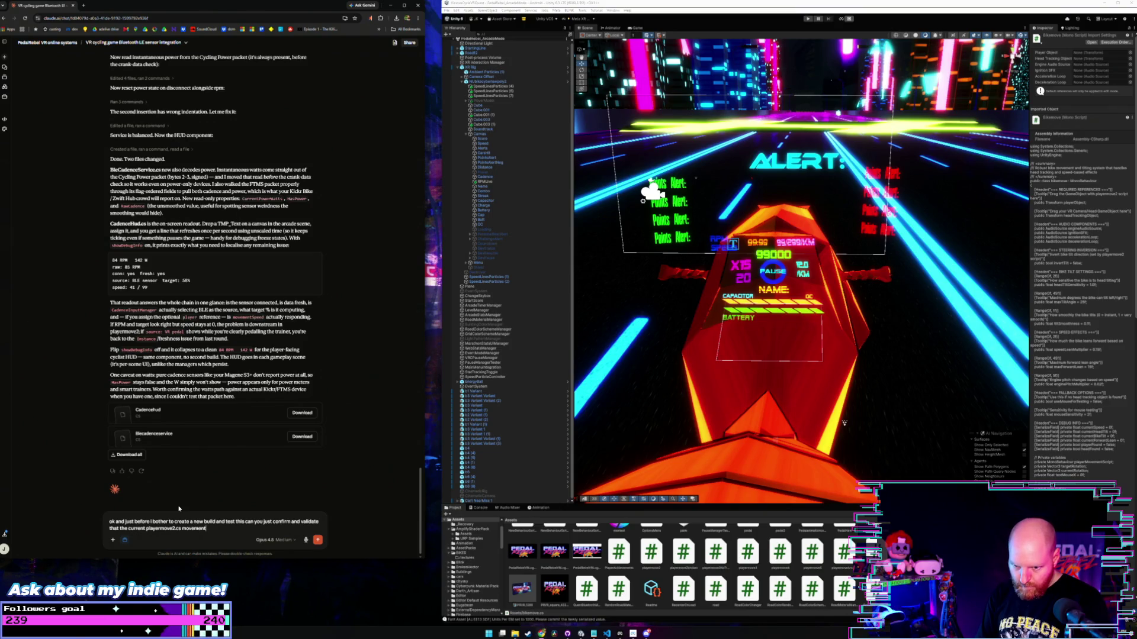
text( scrip)
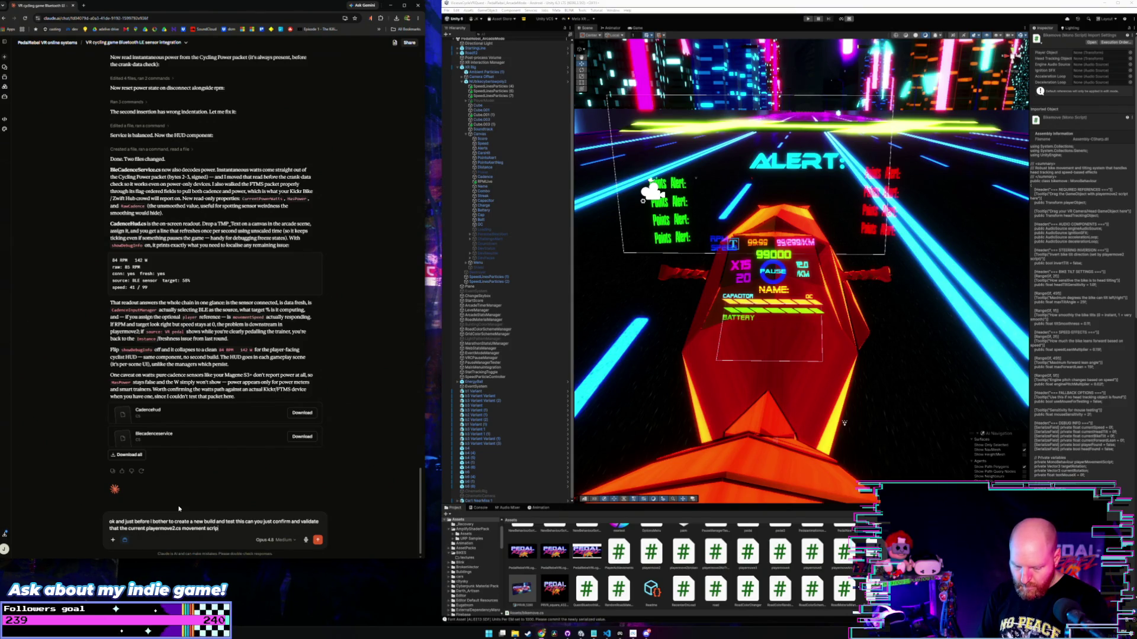
text(t works)
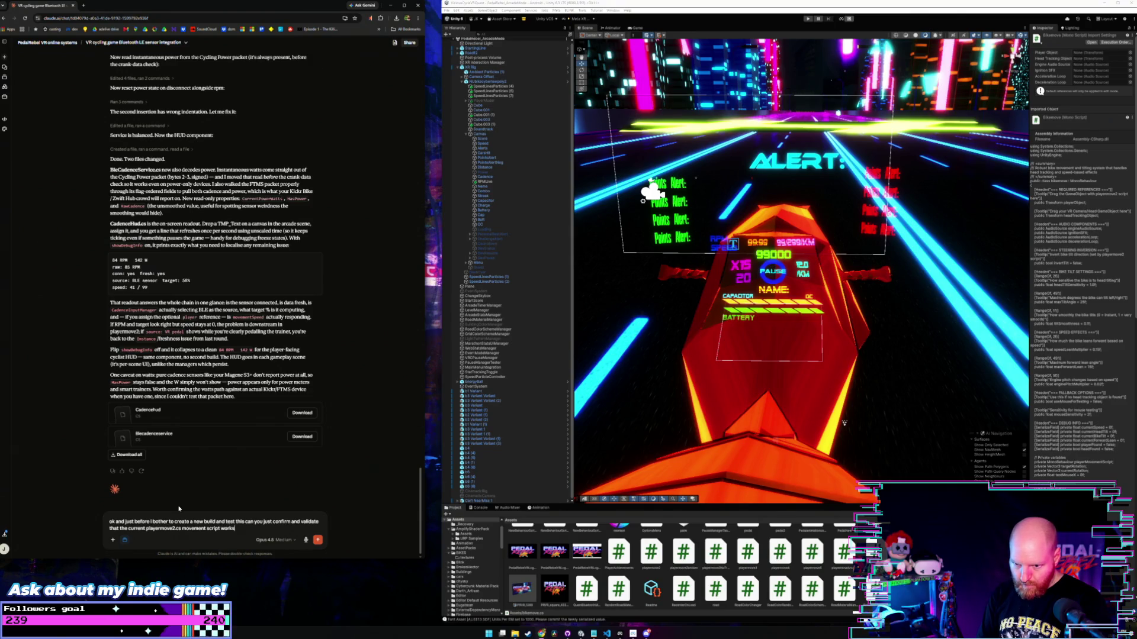
text( i have updat)
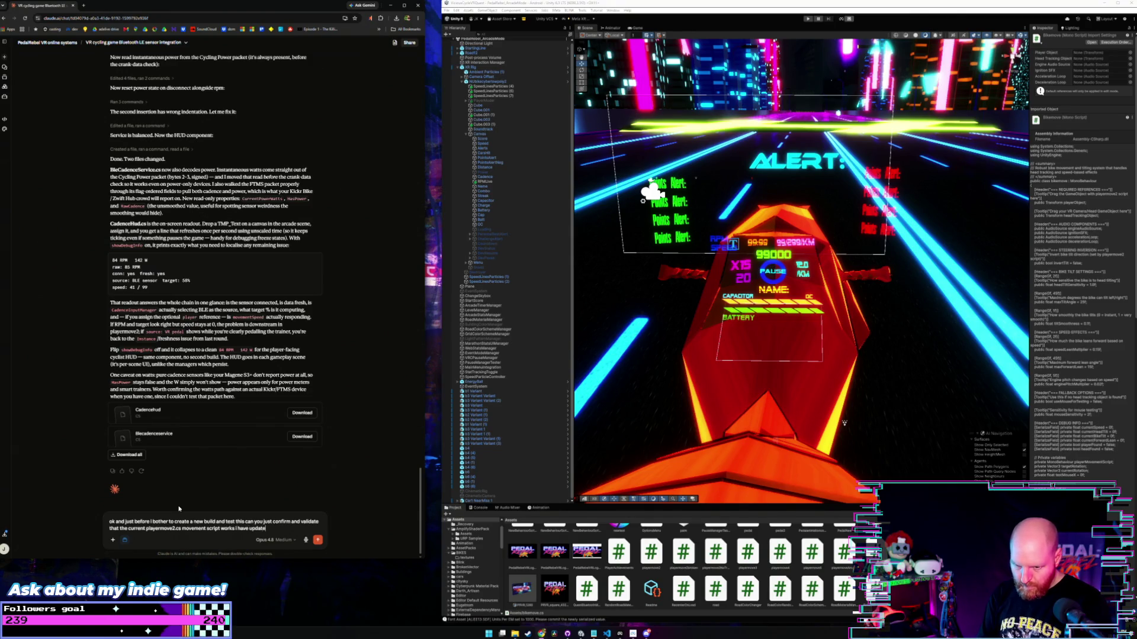
text(e )
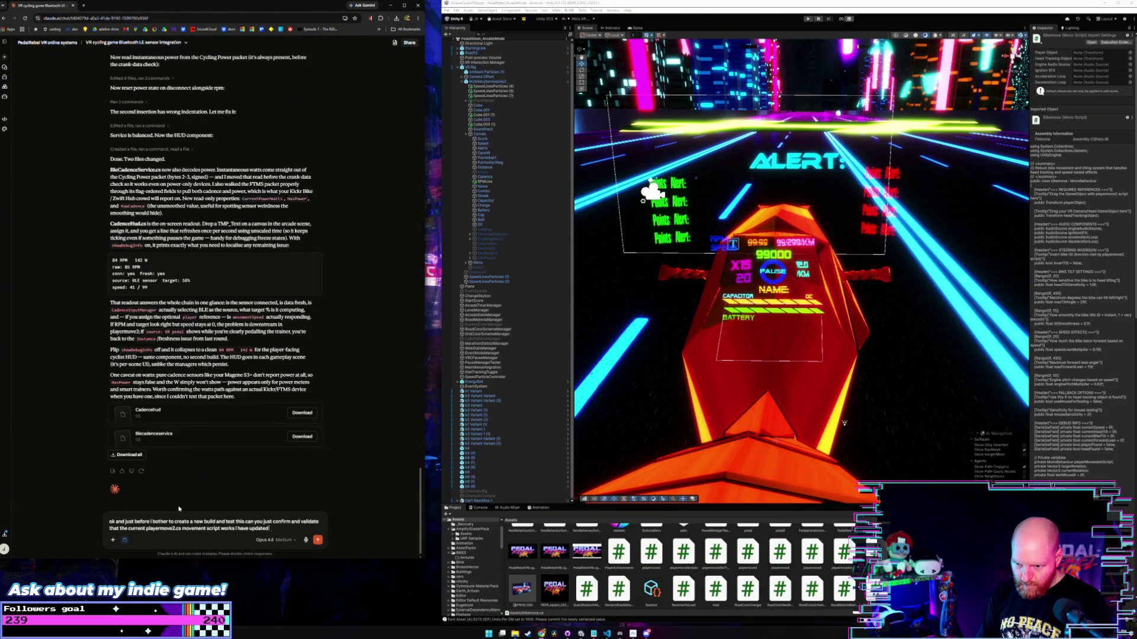
text(ript in the)
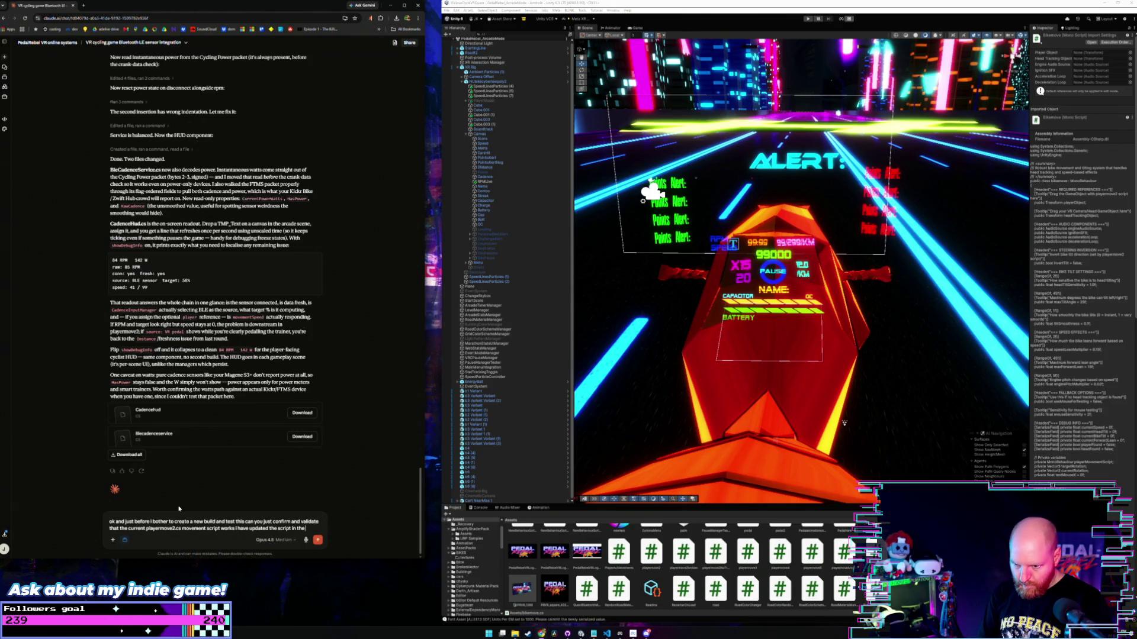
text( pro so it shoulf)
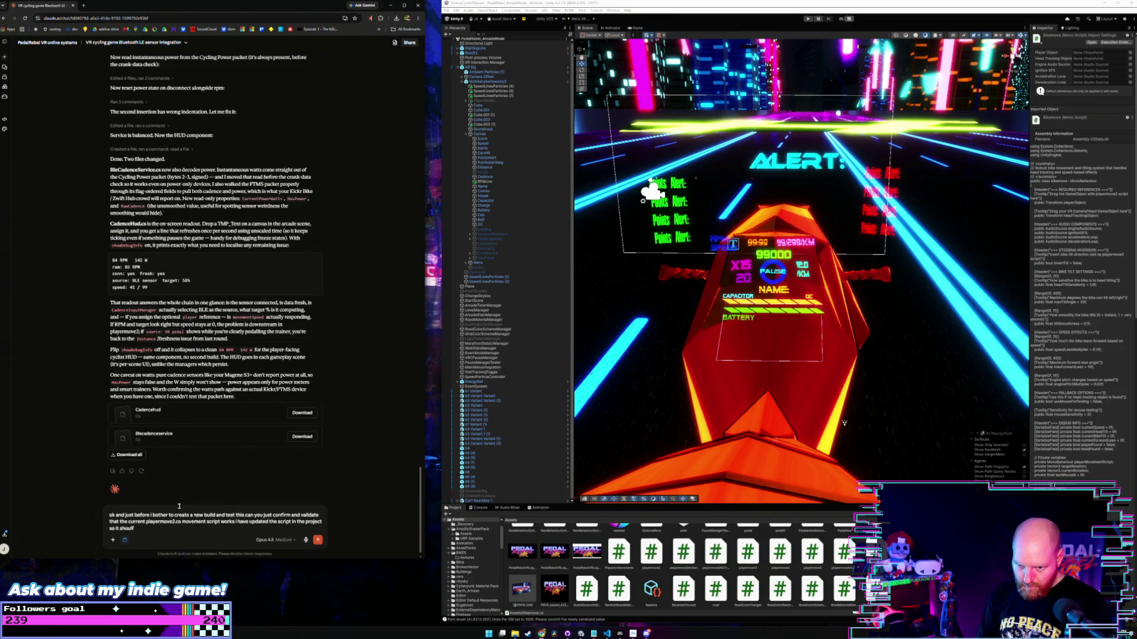
text(eflect the current)
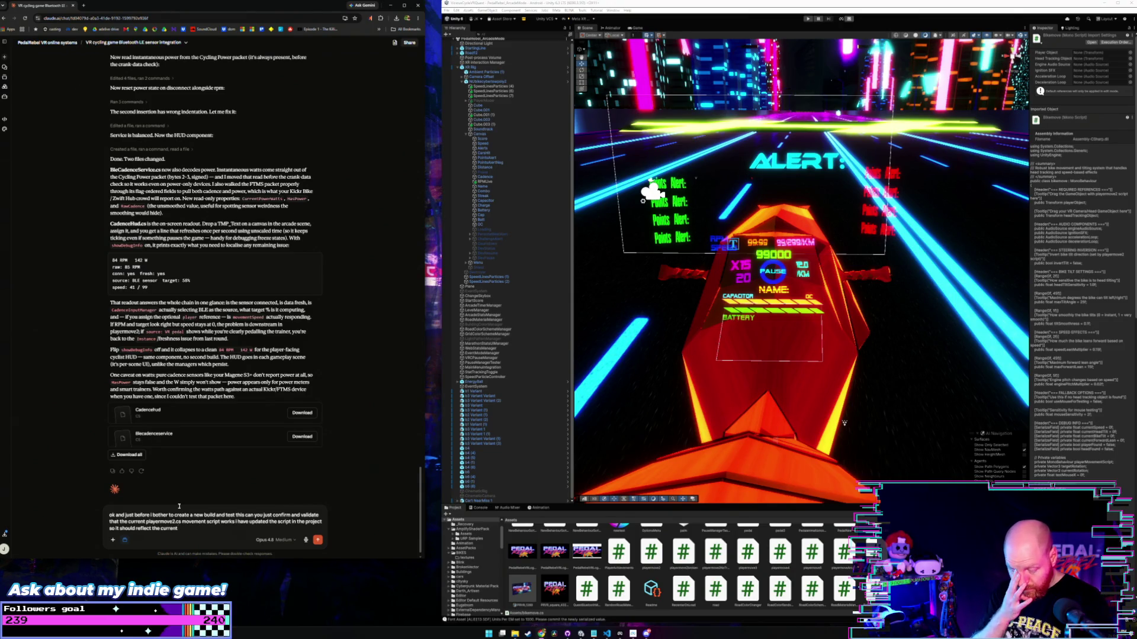
text( state with)
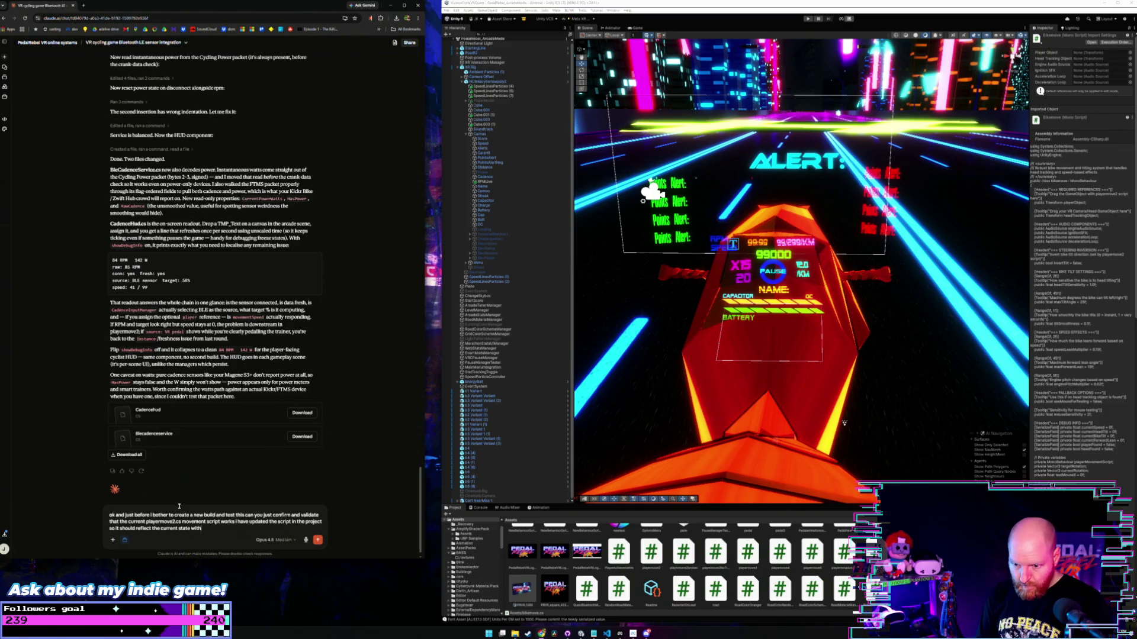
text( 2 else if stat)
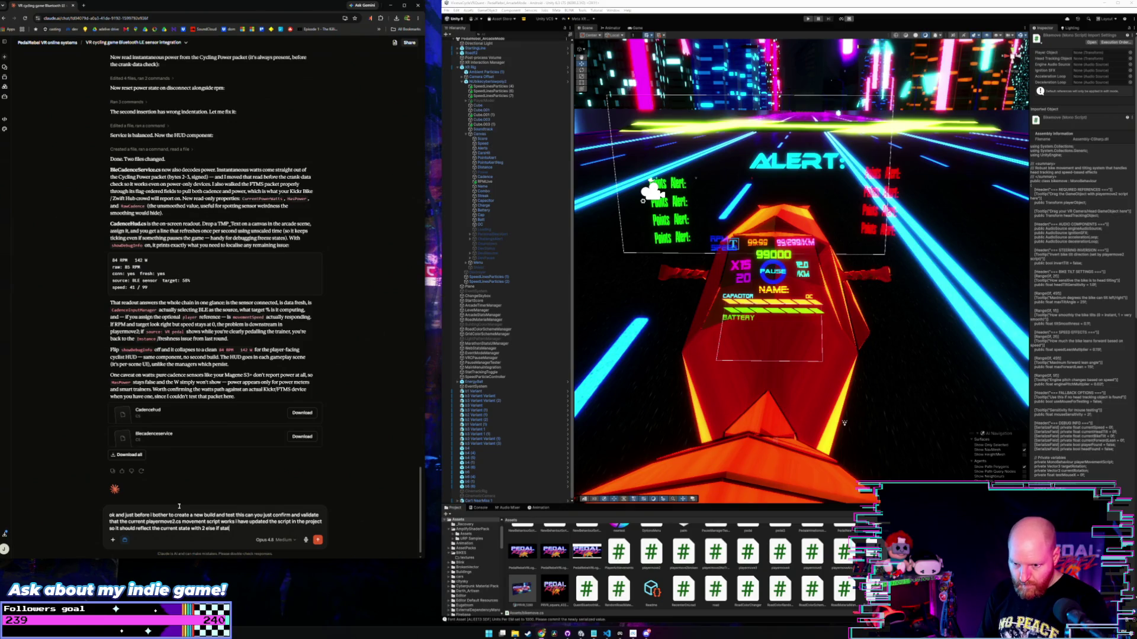
text(ments in)
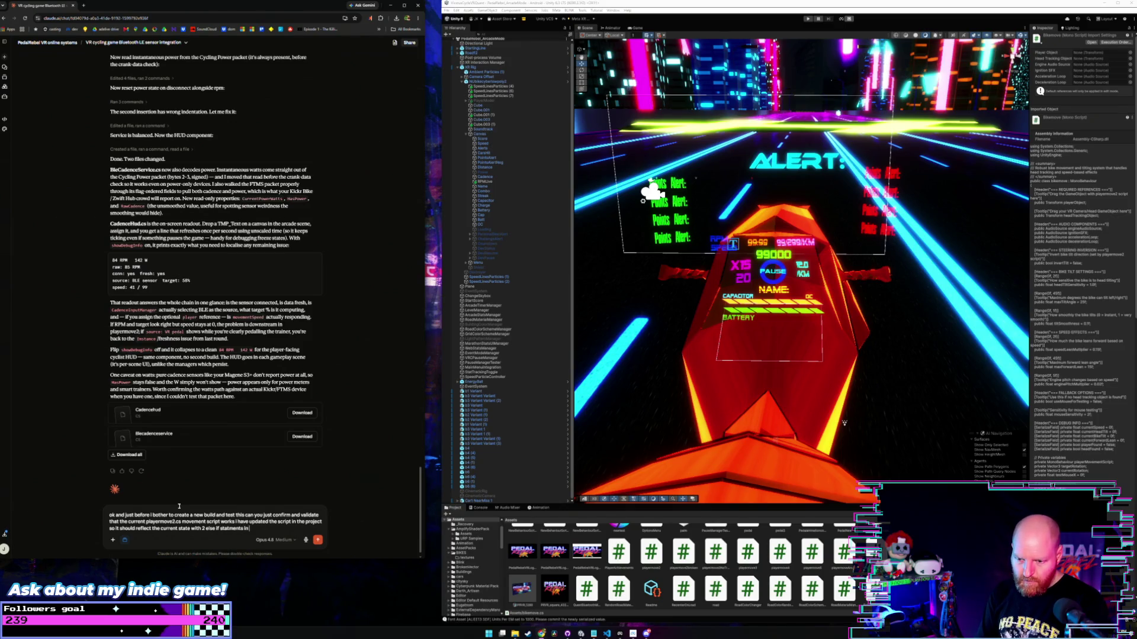
text( the llig)
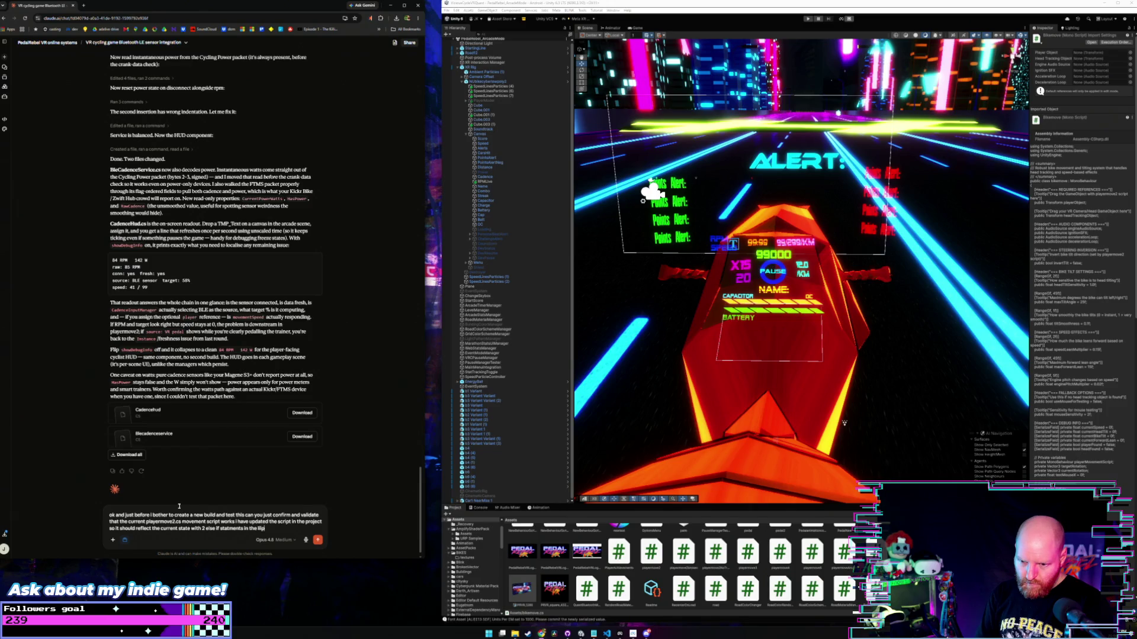
key(BackSpace)
key(BackSpace)
key(BackSpace)
text(oop)
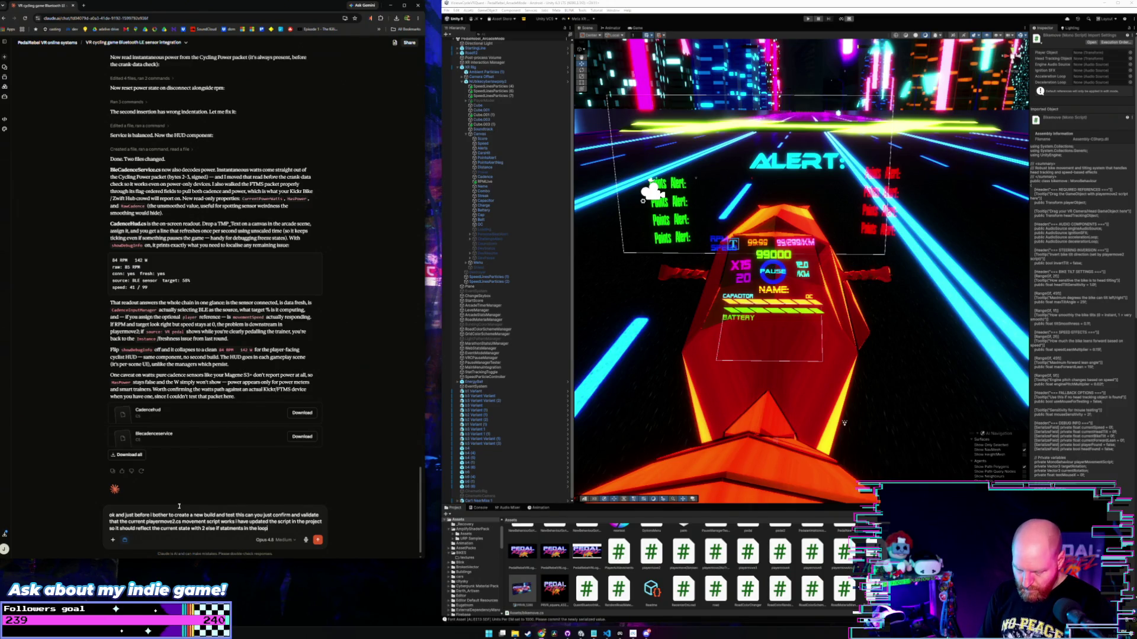
text(.)
key(shift+Return)
text(chec)
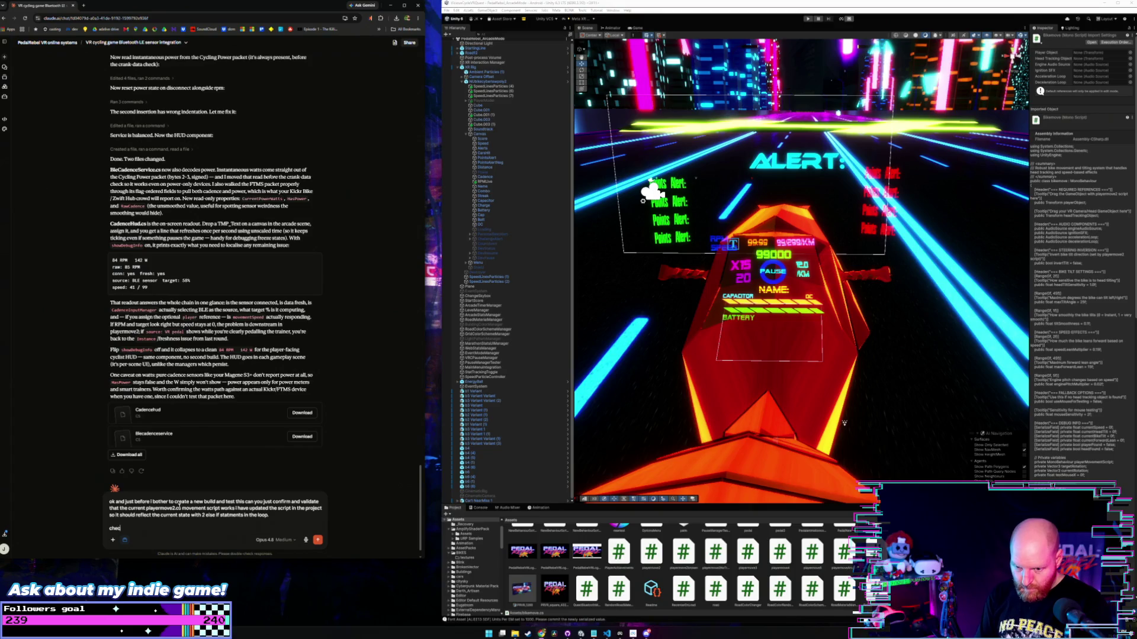
text(k that it will work and still)
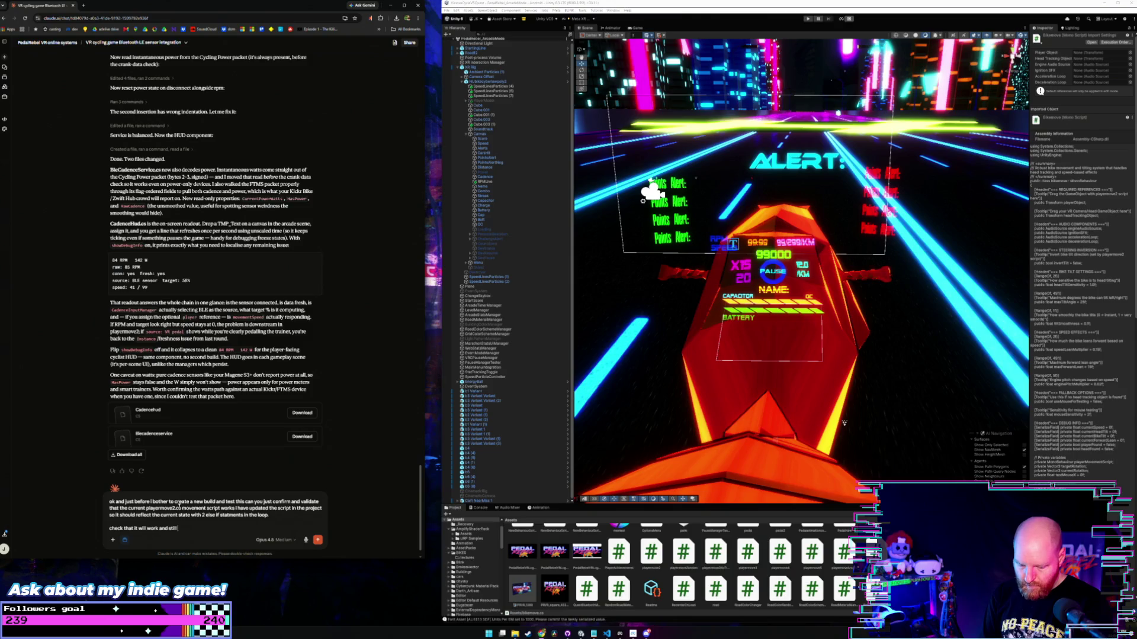
text( switch between V)
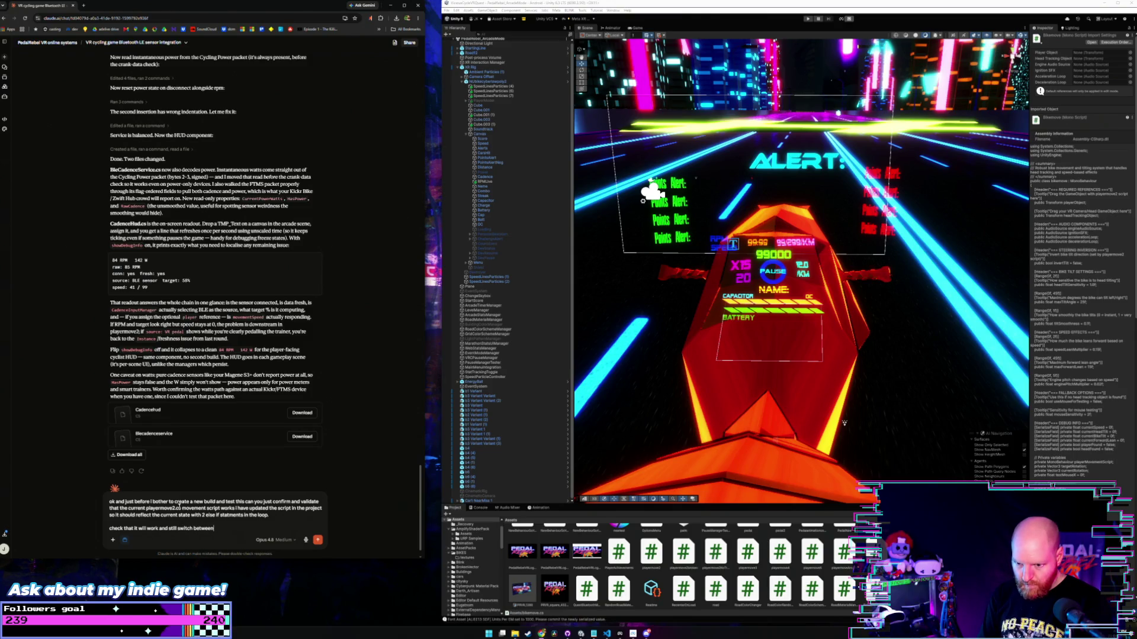
text(R and cadence)
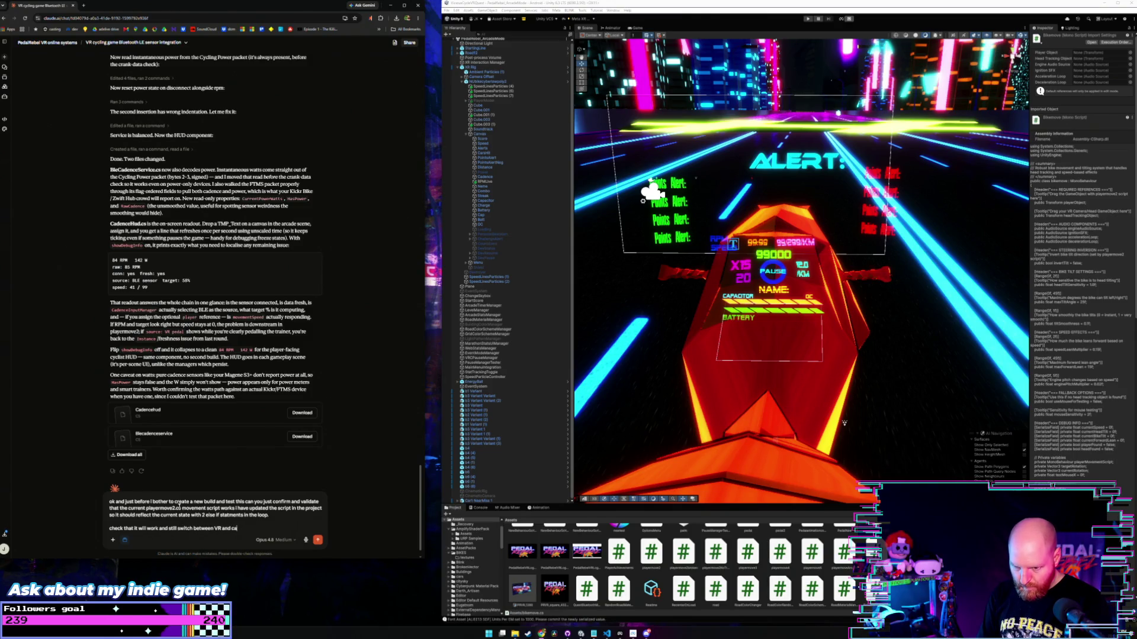
text( i)
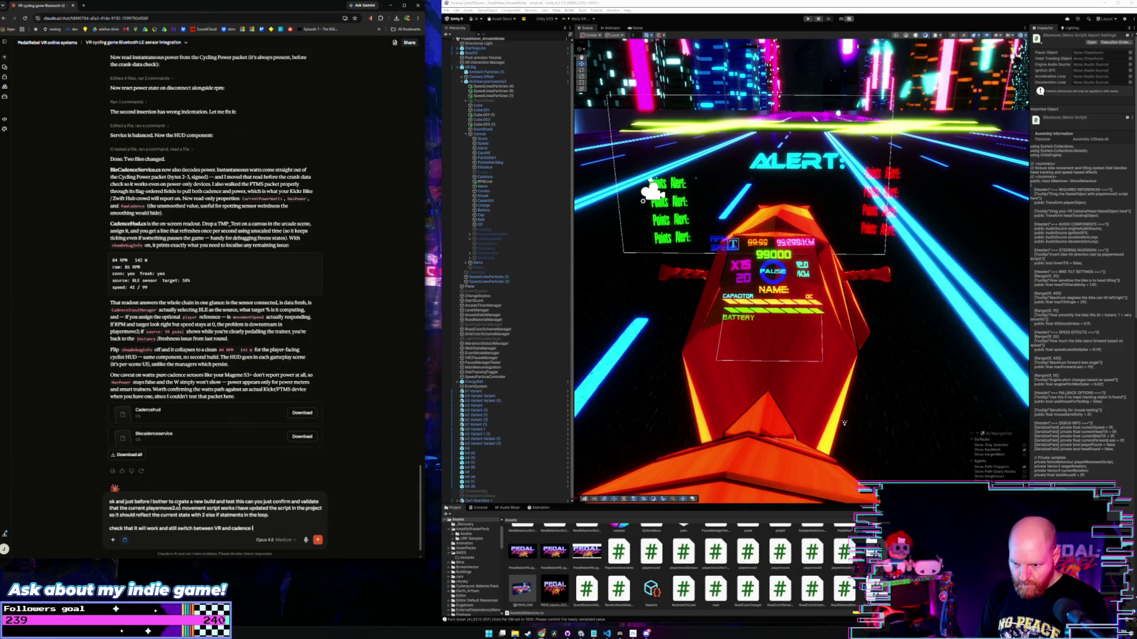
text(f it)
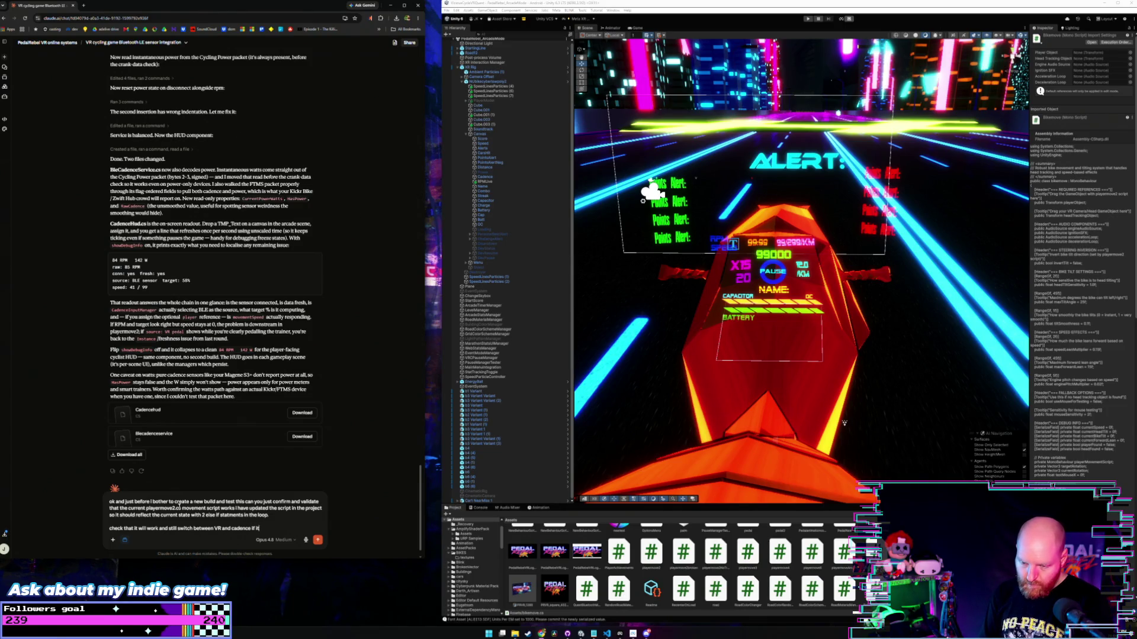
text( w)
key(BackSpace)
key(BackSpace)
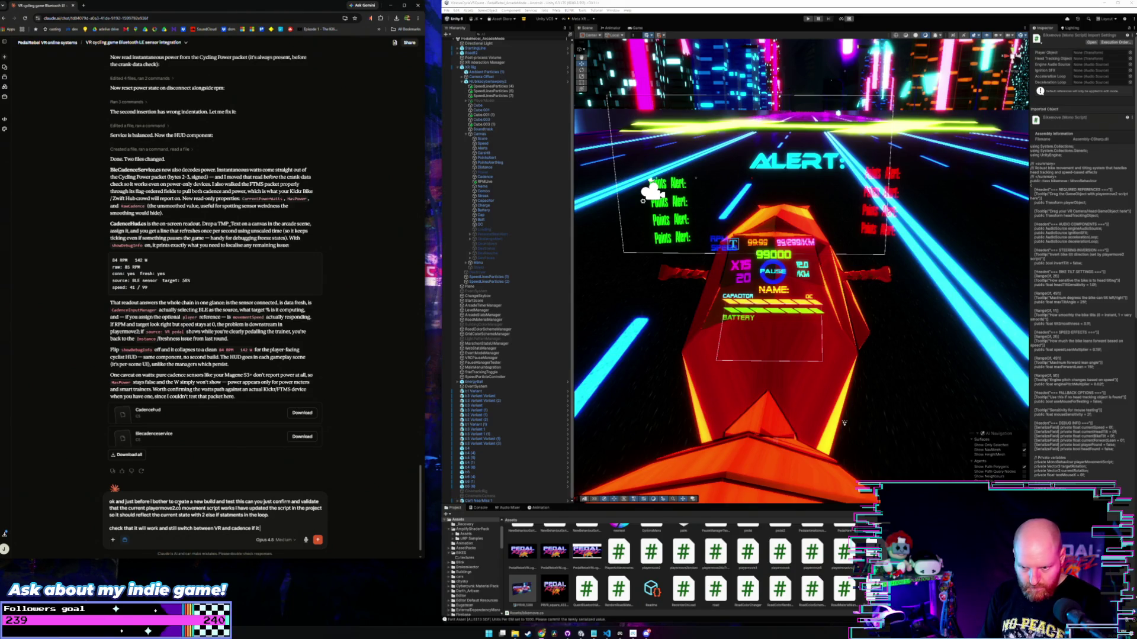
key(BackSpace)
key(BackSpace)
Add that it must still switch between VR and cadence if the sensor stops, and send.
text(smooth)
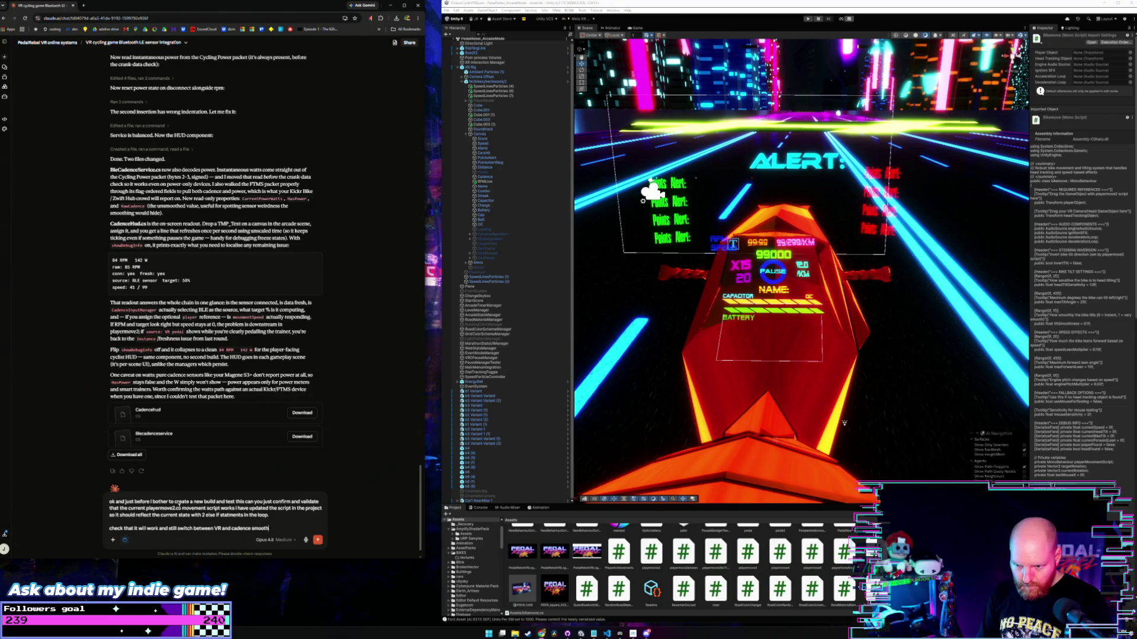
text(e)
text(f)
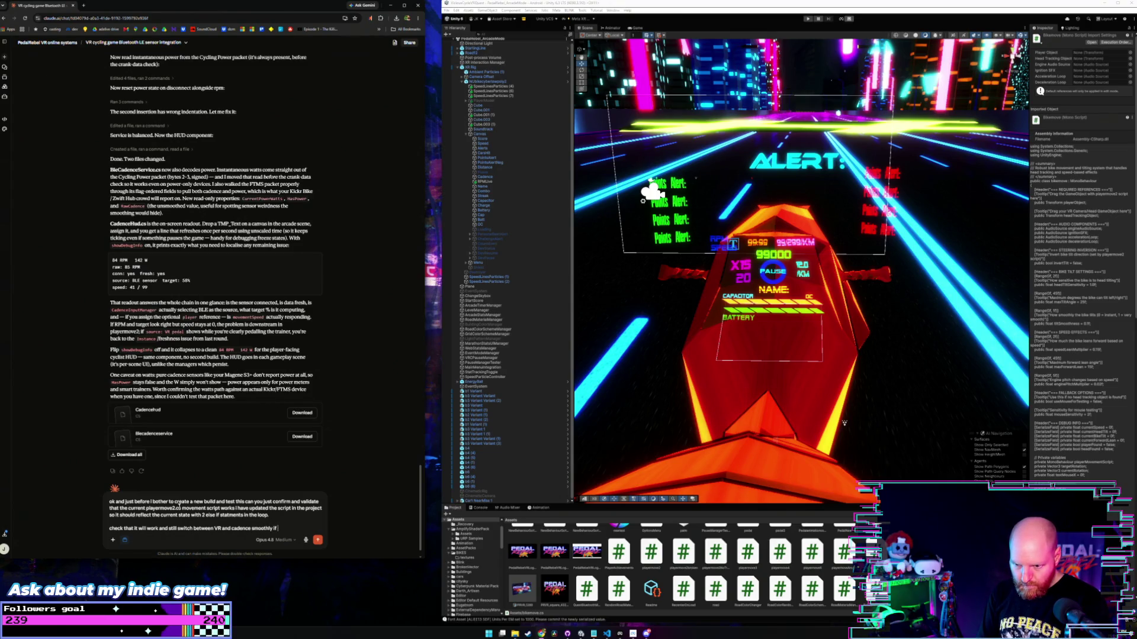
text( the cadence)
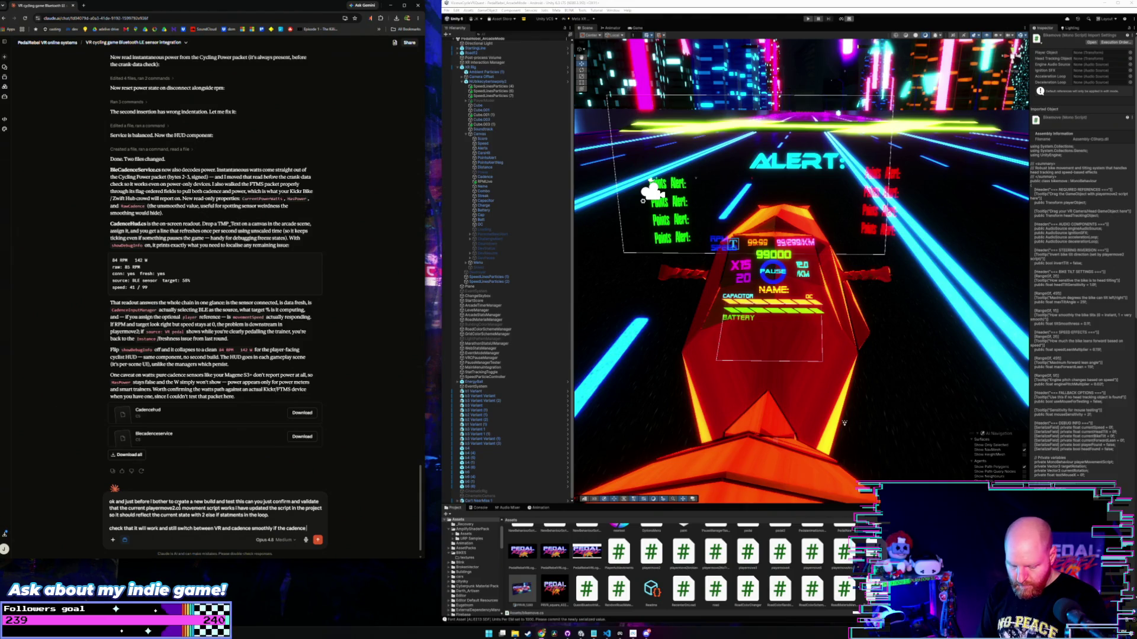
text(sor)
key(shift+Return)
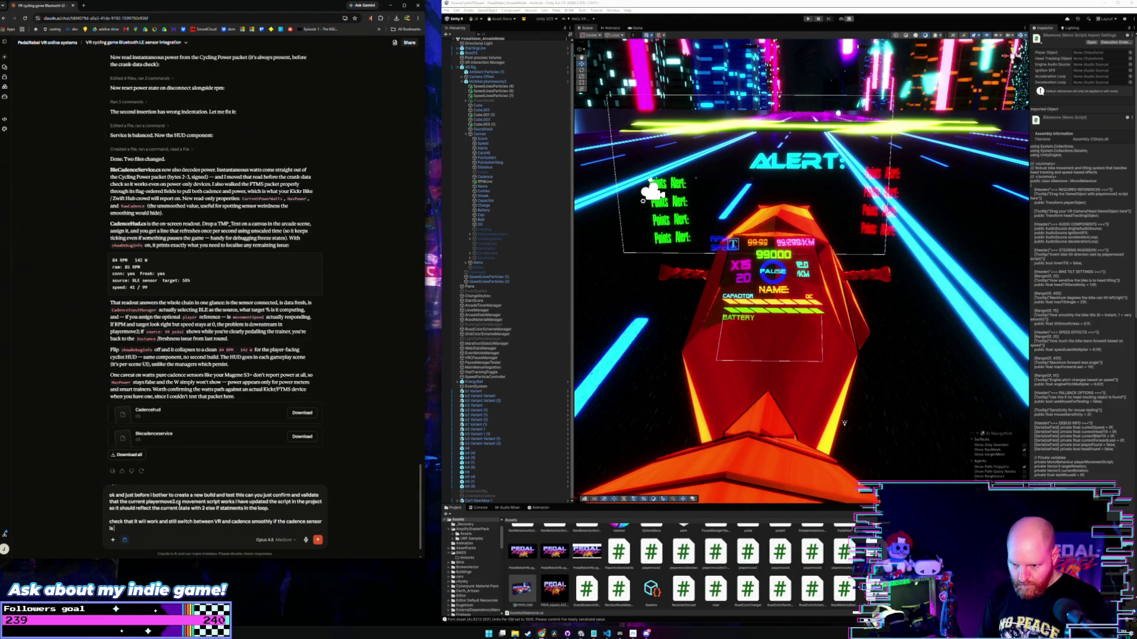
text(to stop)
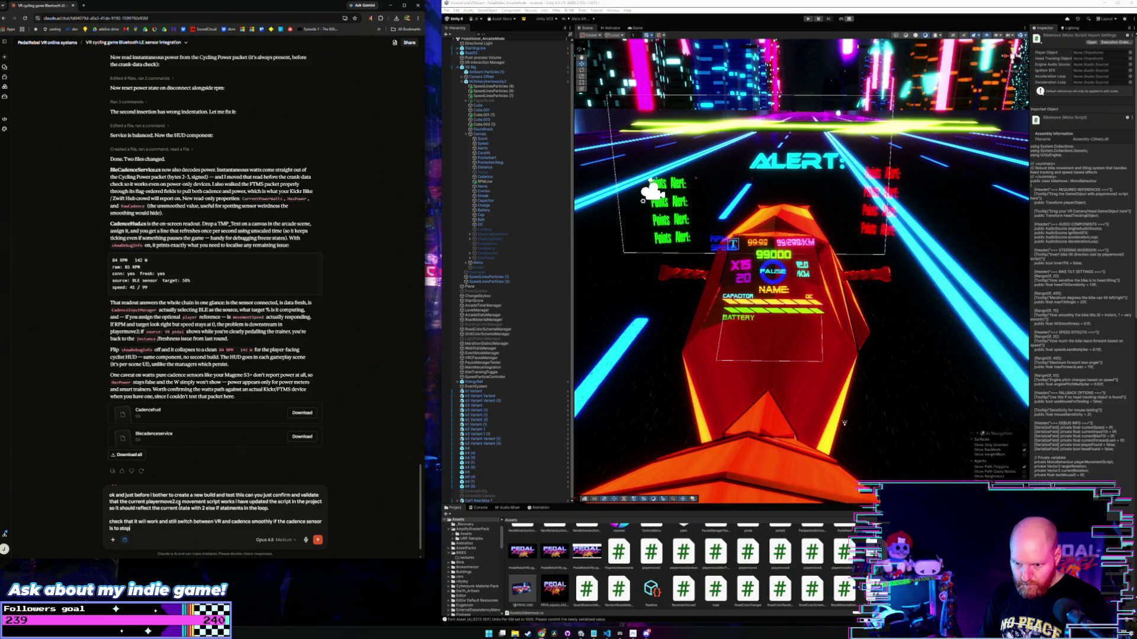
text( working etc.)
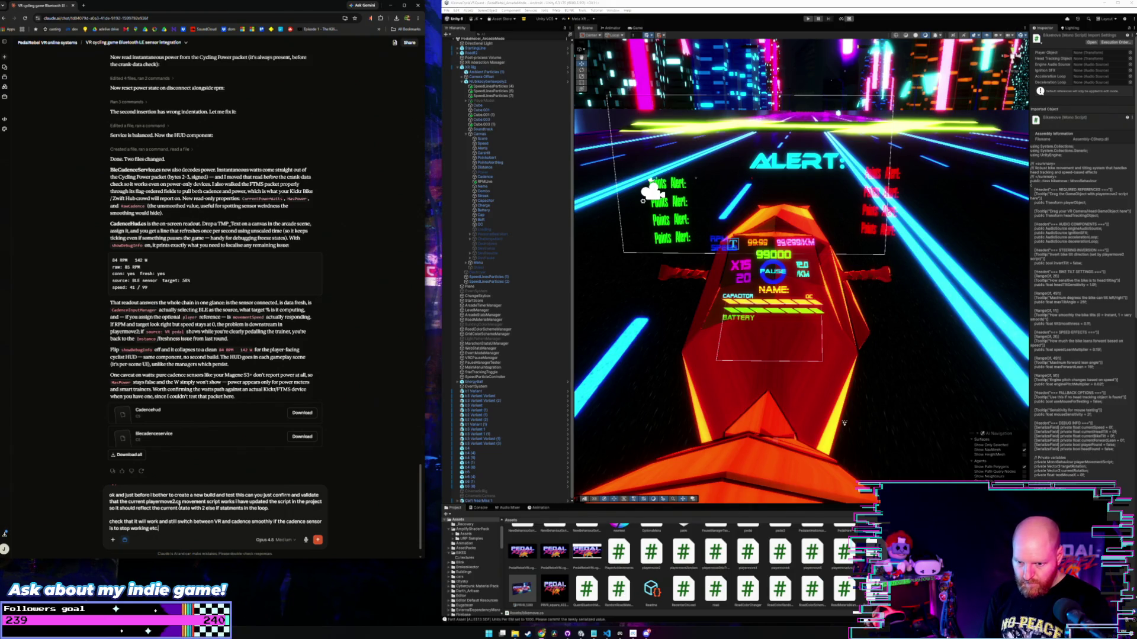
key(shift+Return)
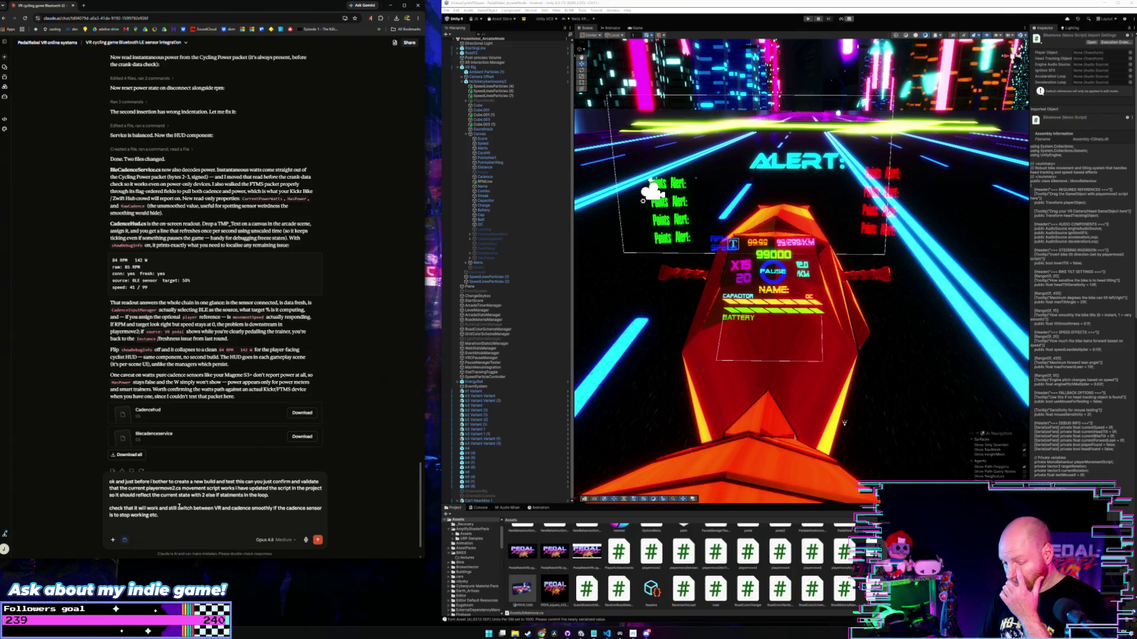
text(we dontwant the p)
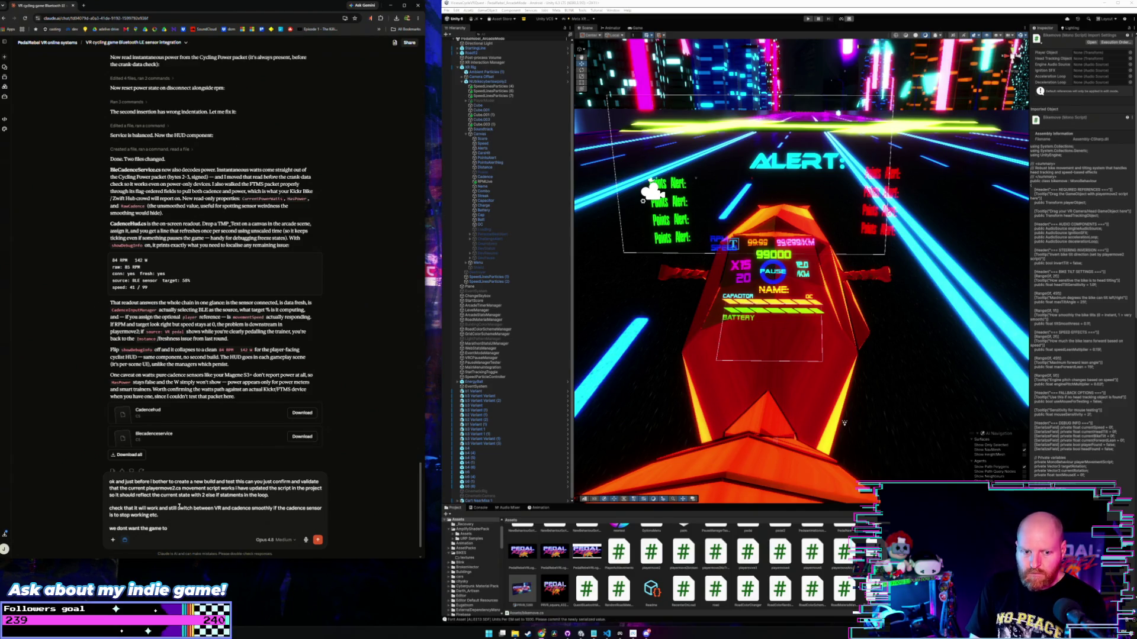
text( stop)
text( working )
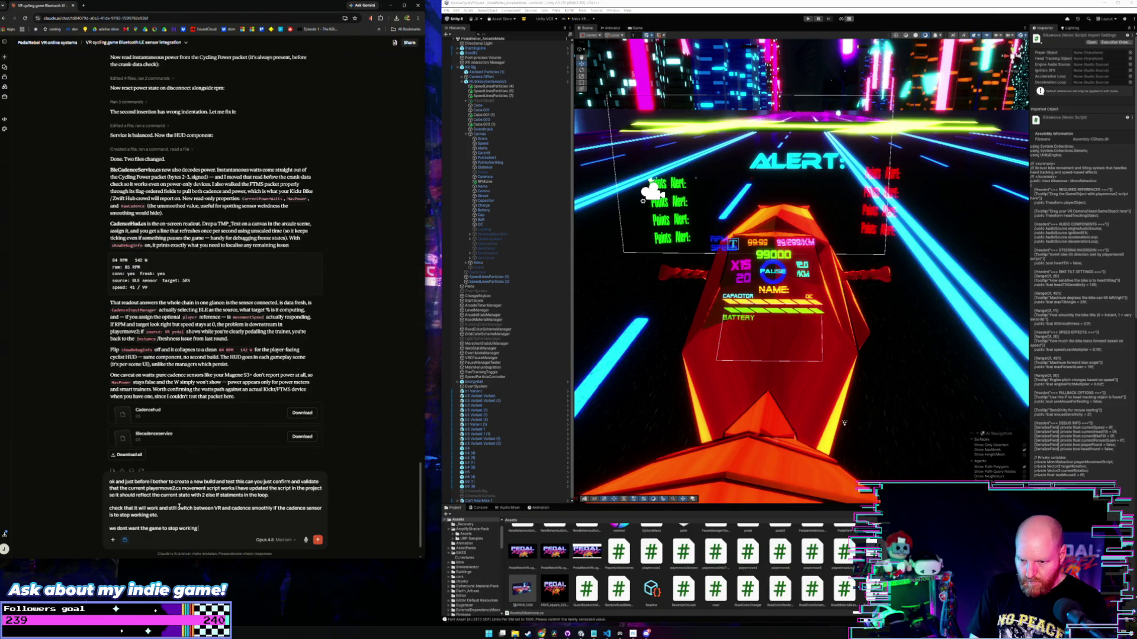
text(mid demo)
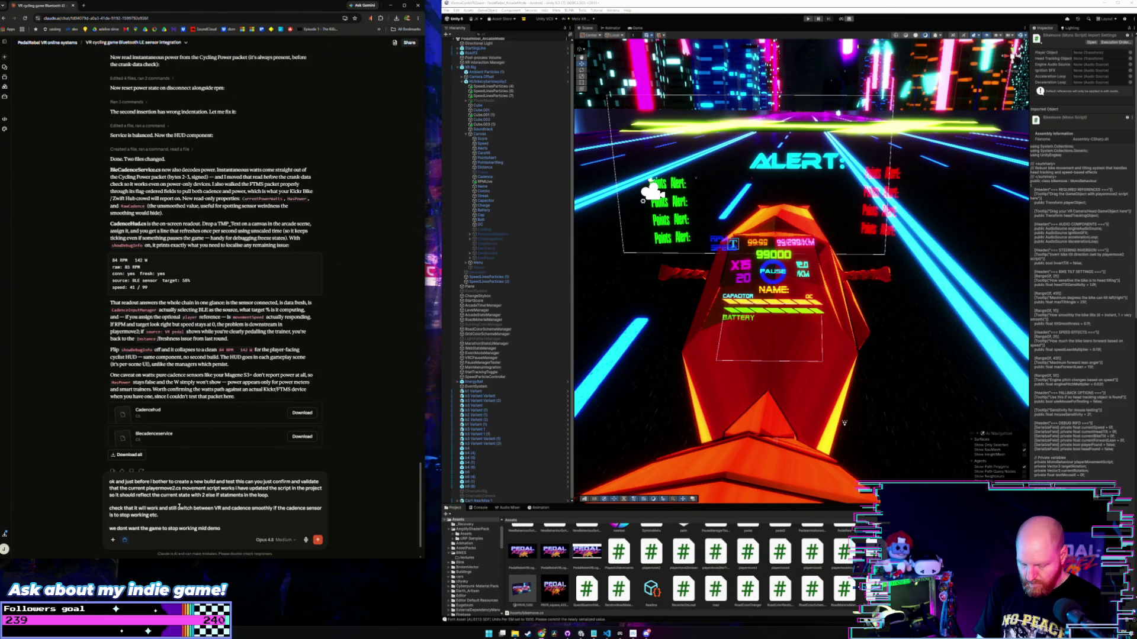
text( at an ev)
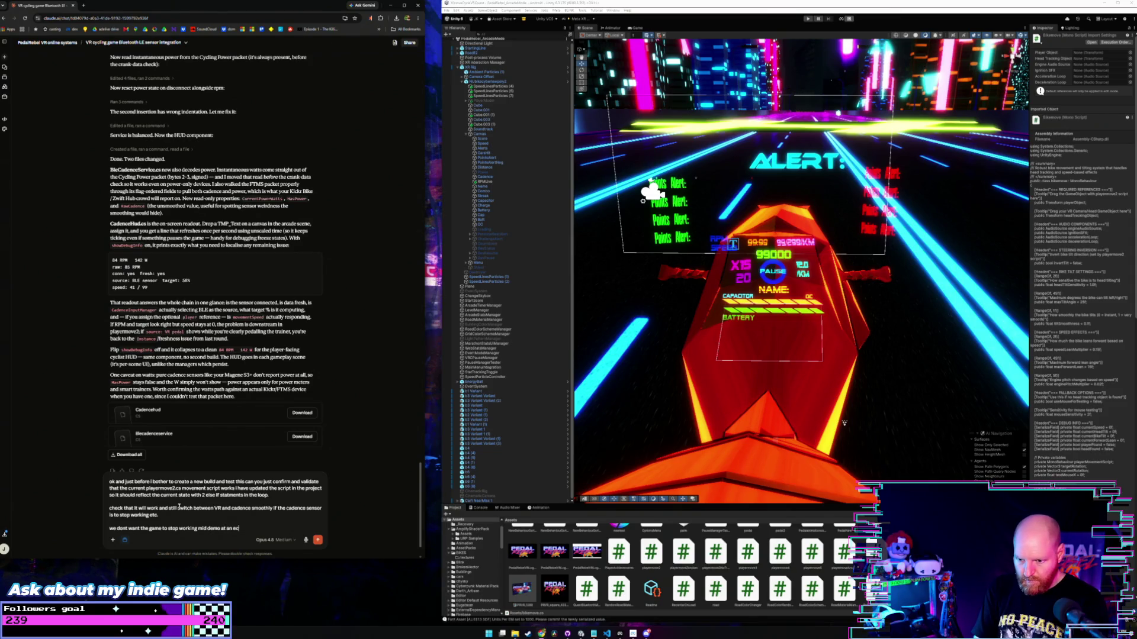
text(nt.)
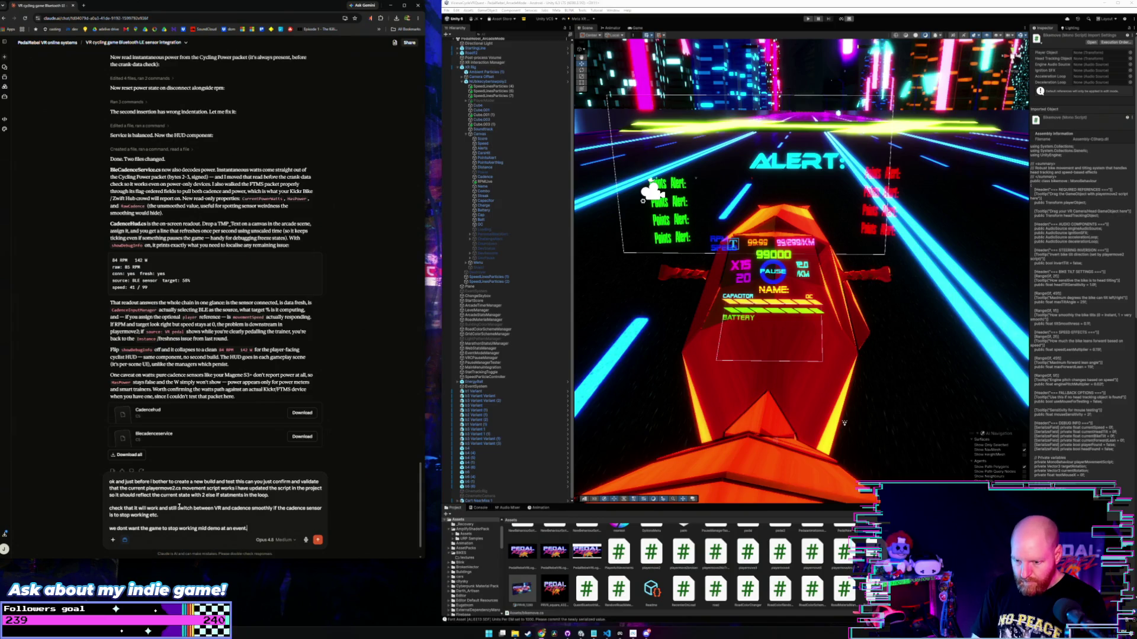
key(Return)
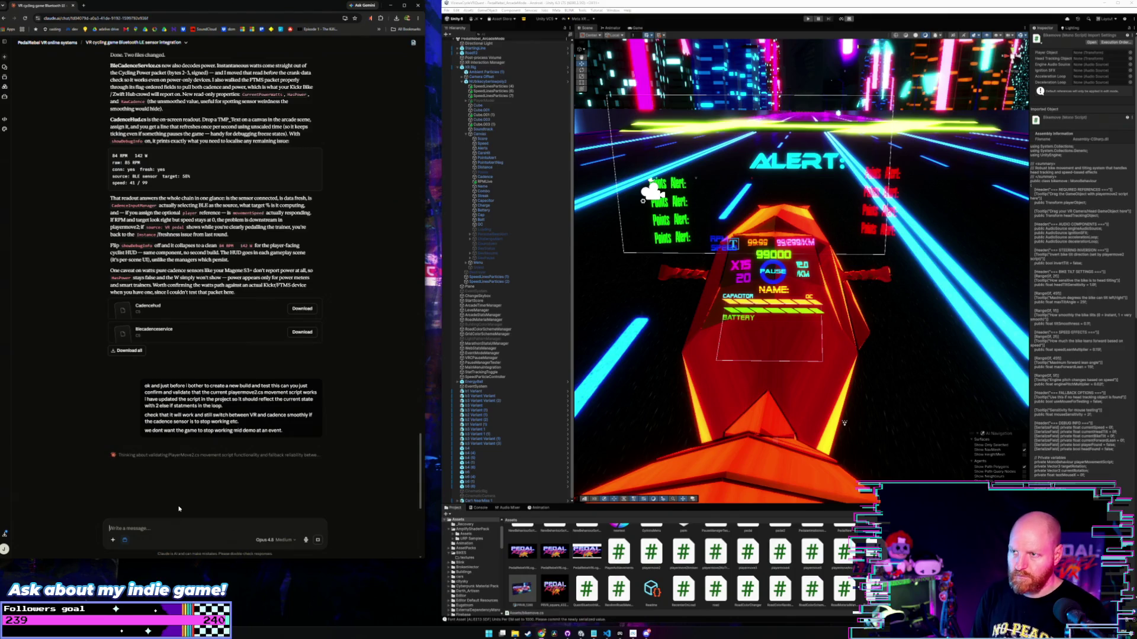
click(449, 7)
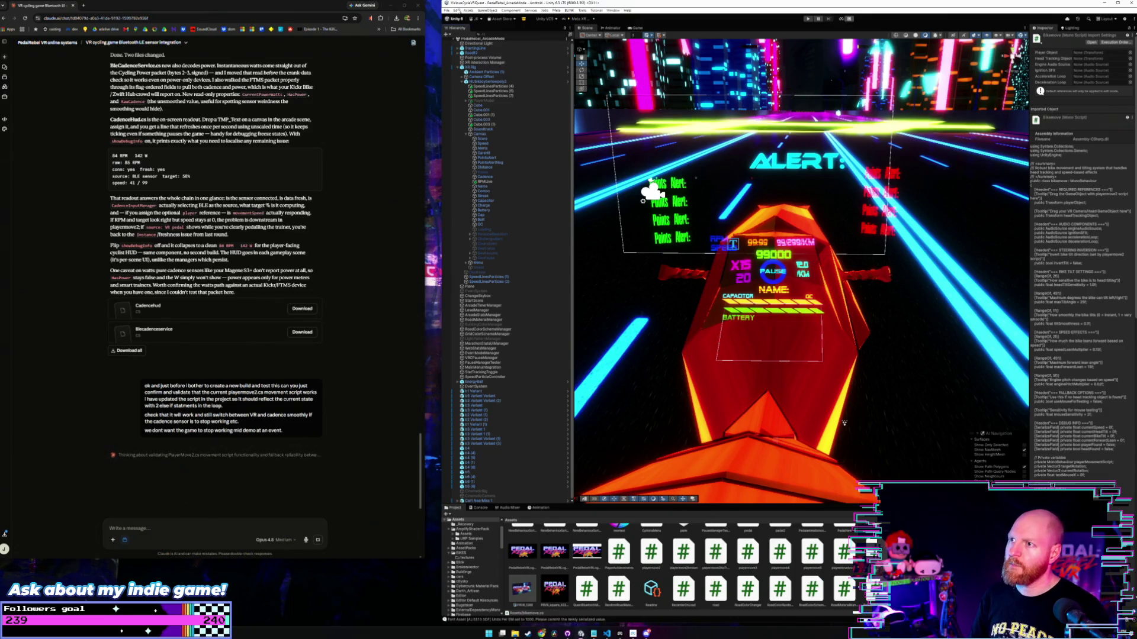
Confirm the Android Bundle Version Code is 106, then start a new build from Build Profiles.
click(448, 11)
click(448, 10)
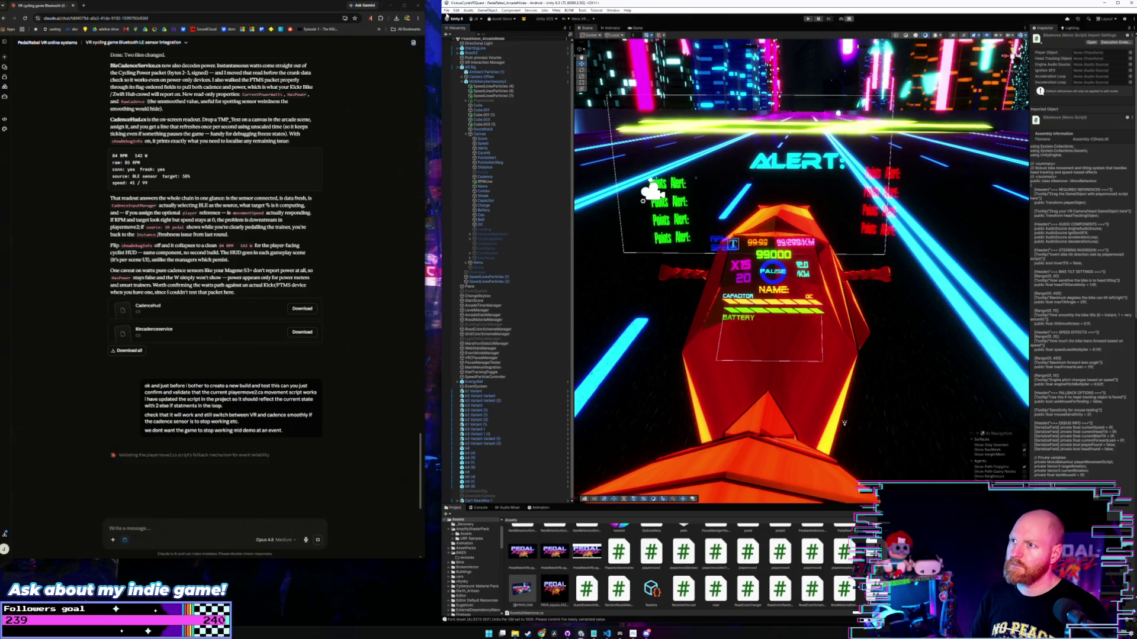
click(448, 10)
click(473, 85)
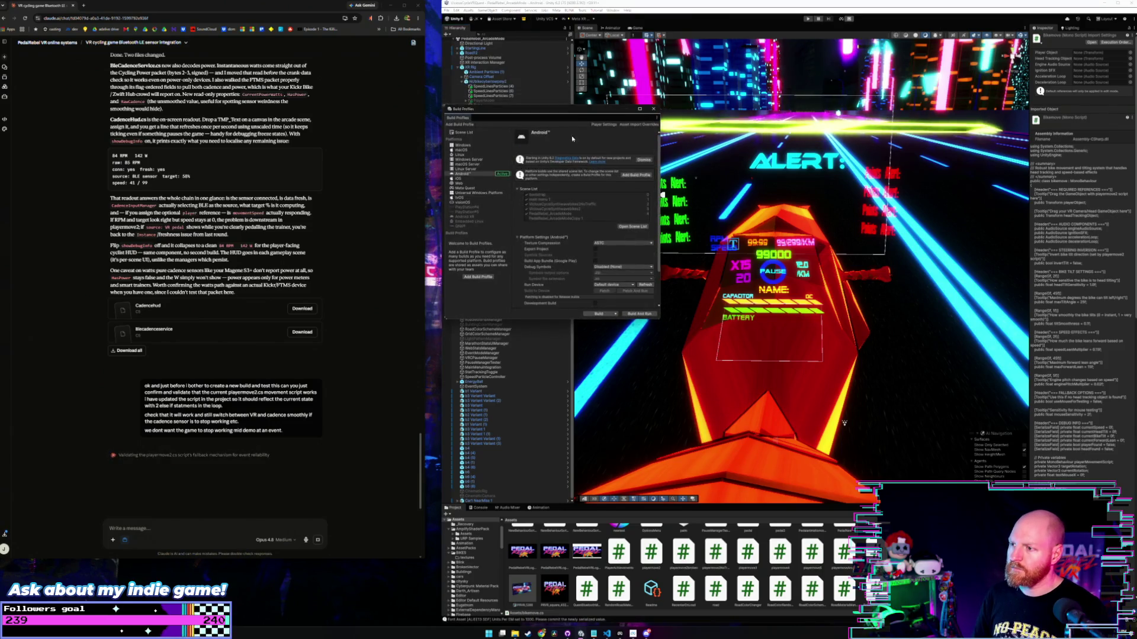
click(604, 124)
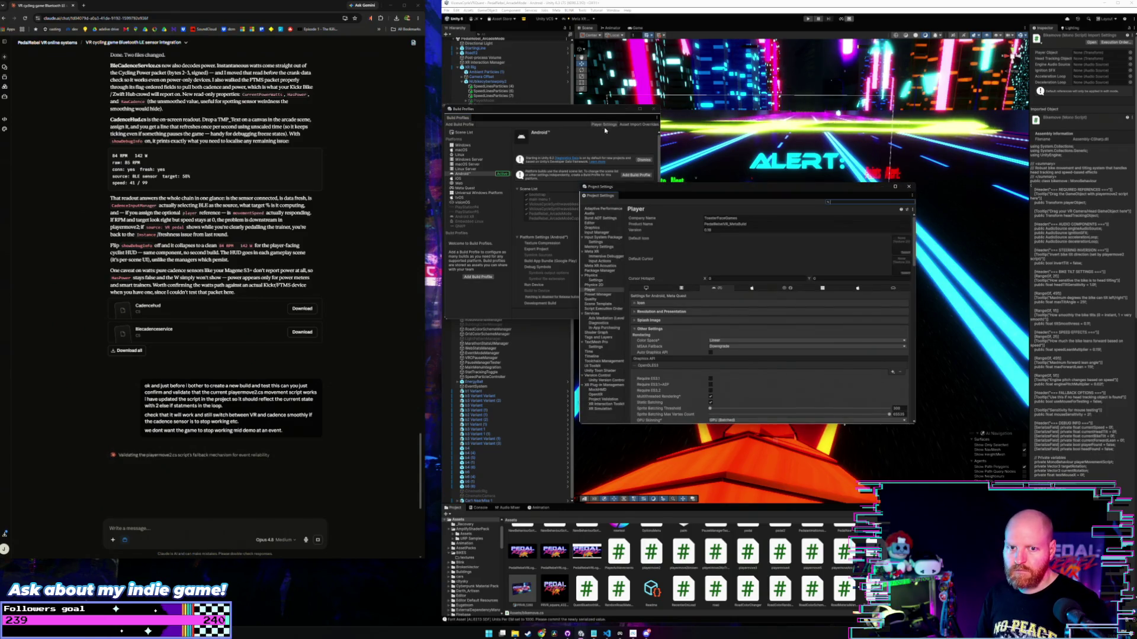
scroll(726, 321, down, 15)
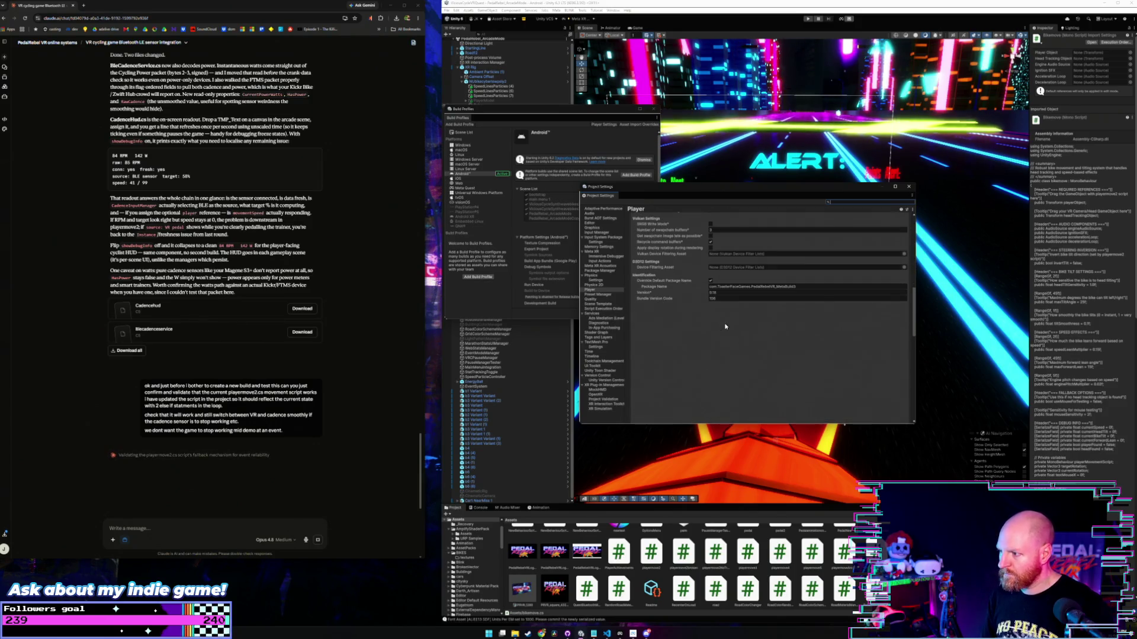
click(725, 298)
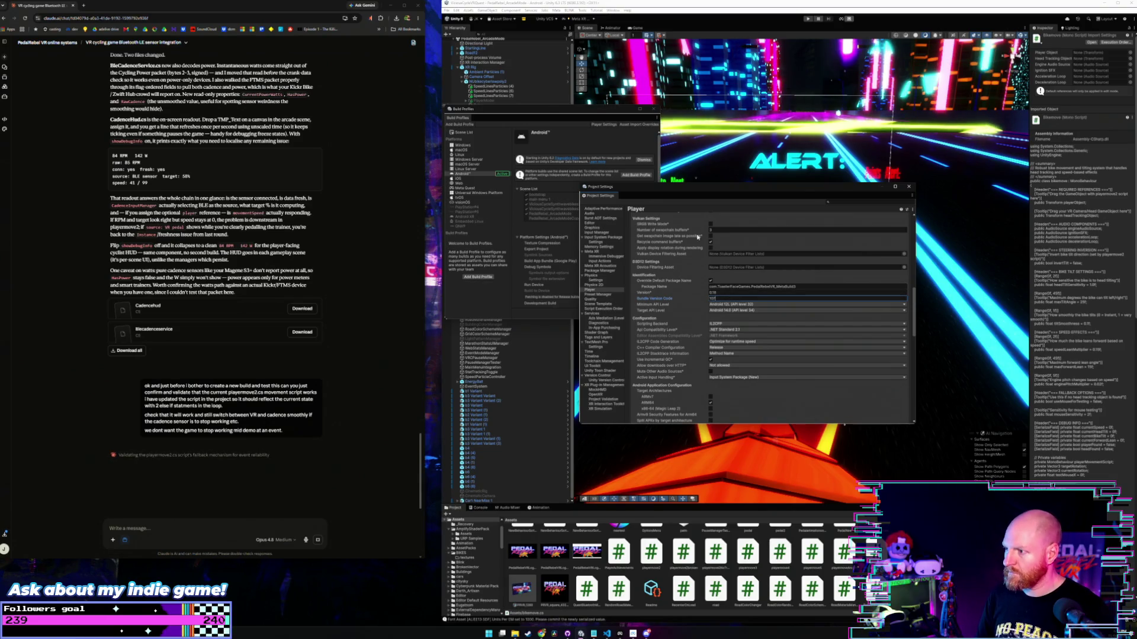
click(908, 187)
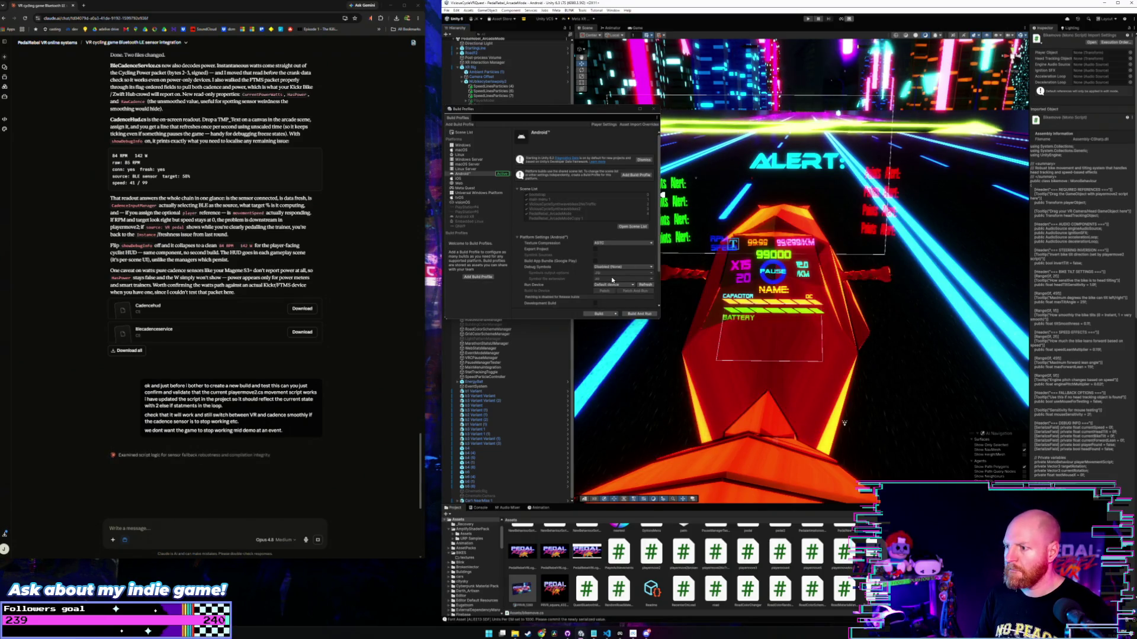
scroll(598, 300, down, 3)
click(596, 313)
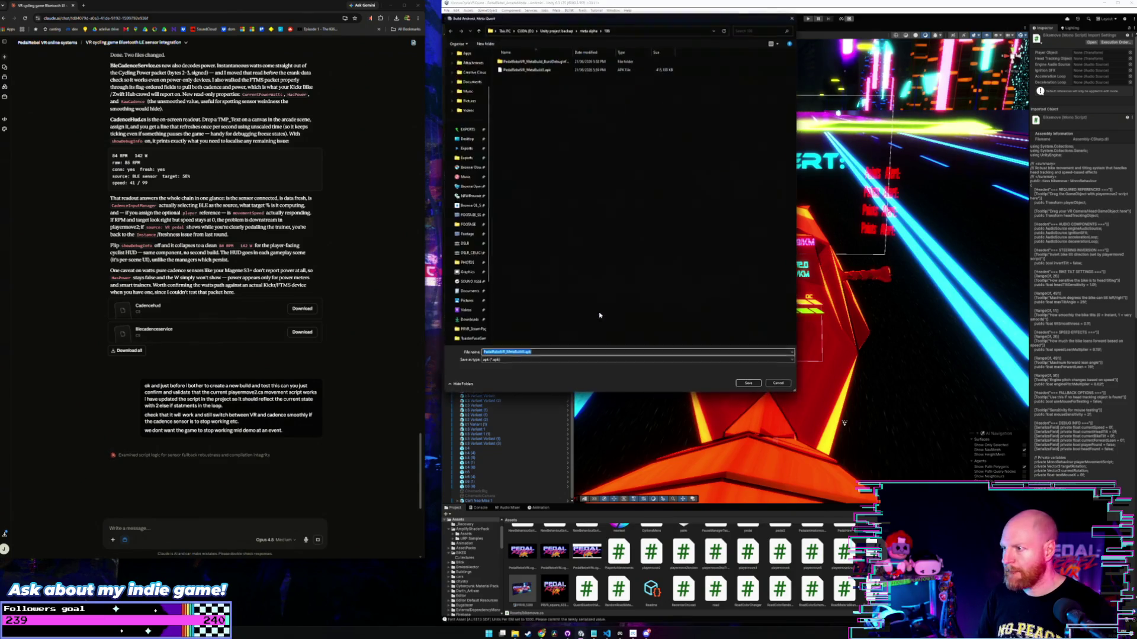
Create a folder named 107 inside meta alpha, open it, and save the APK there.
scroll(342, 322, down, 3)
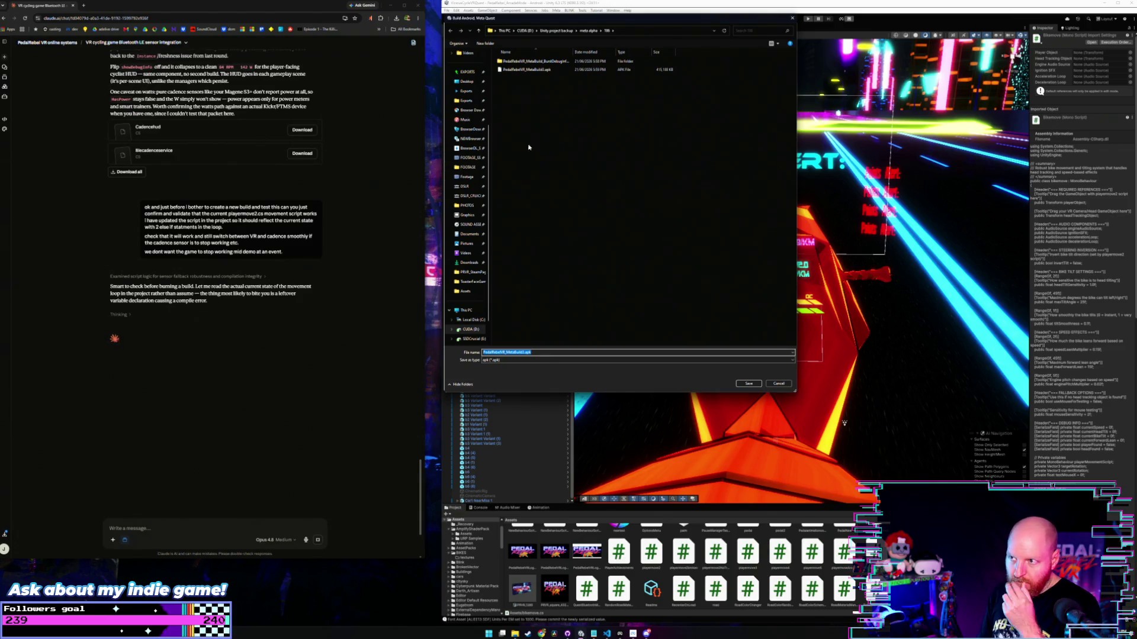
click(478, 30)
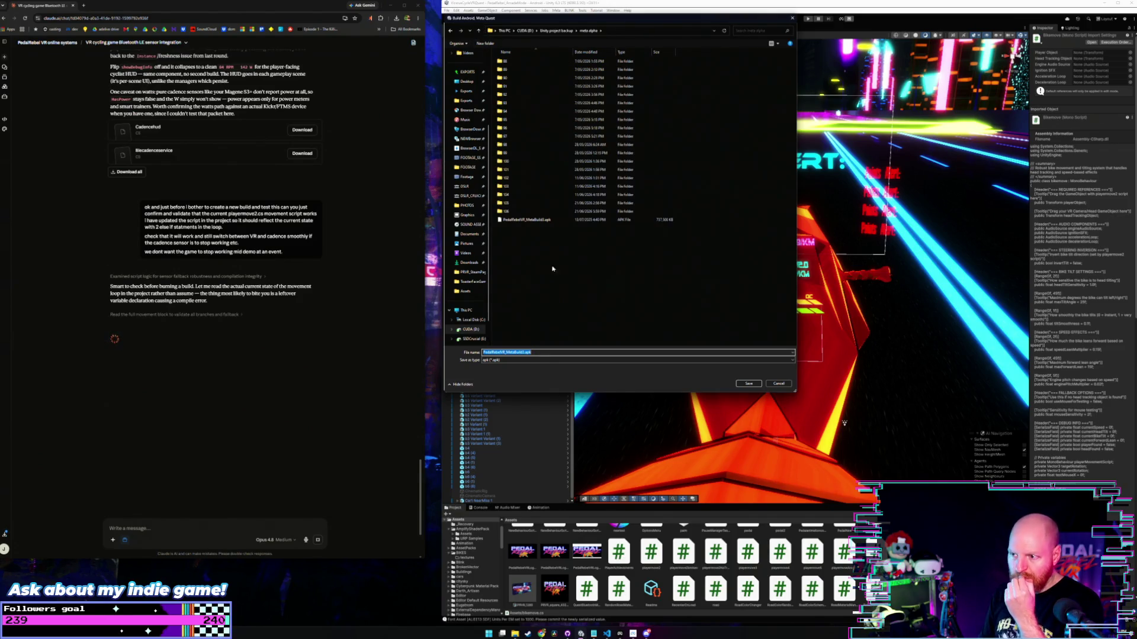
click(485, 44)
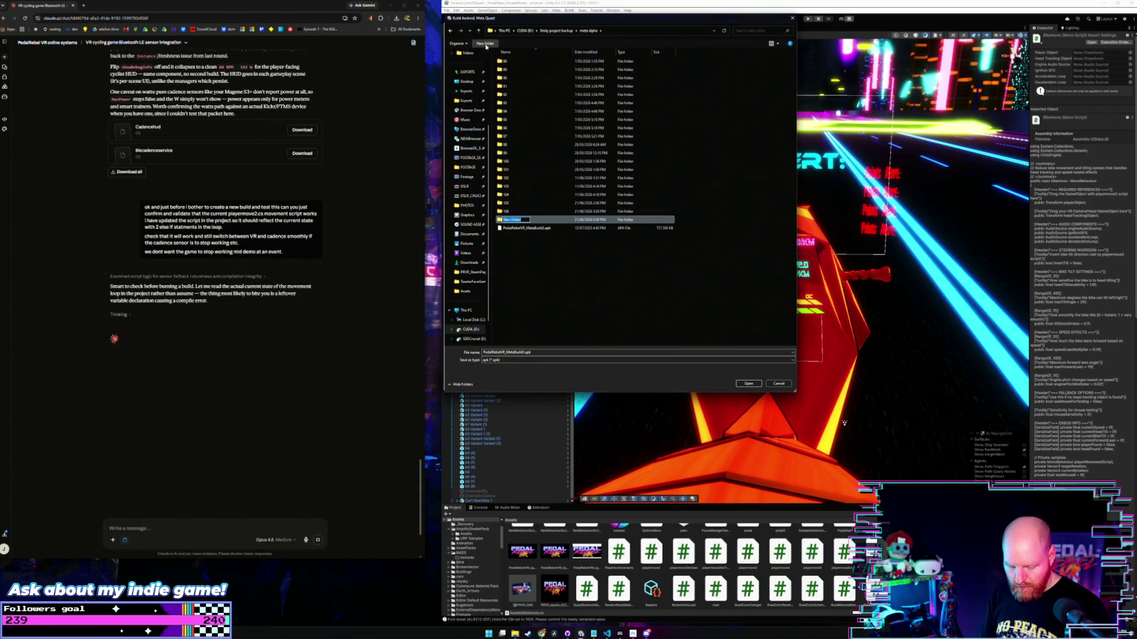
key(Return)
double_click(542, 221)
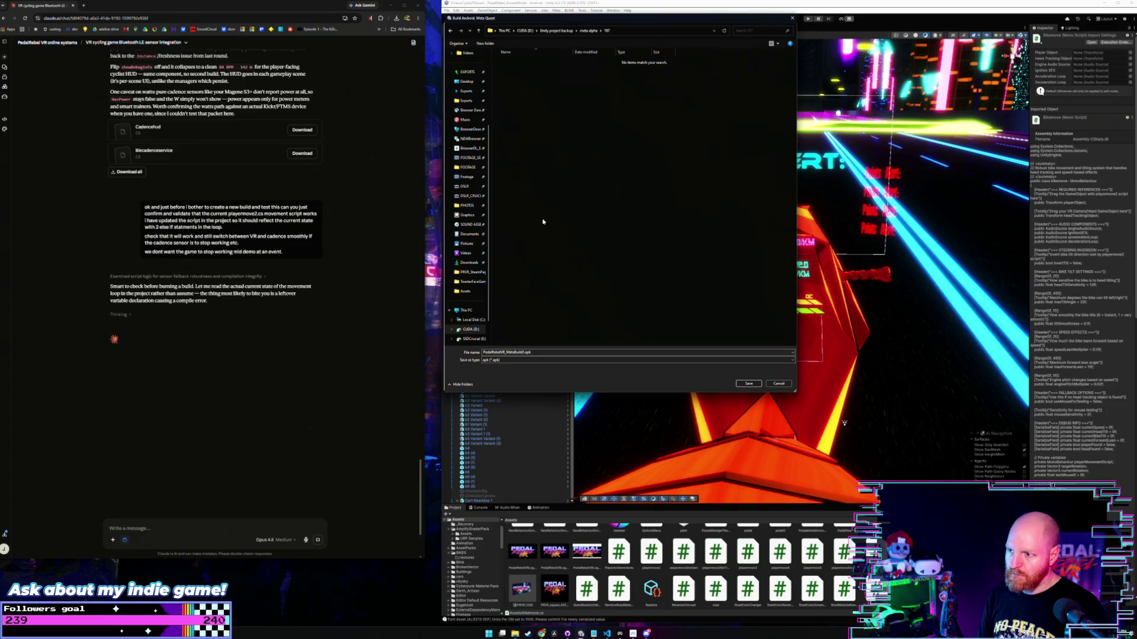
click(737, 383)
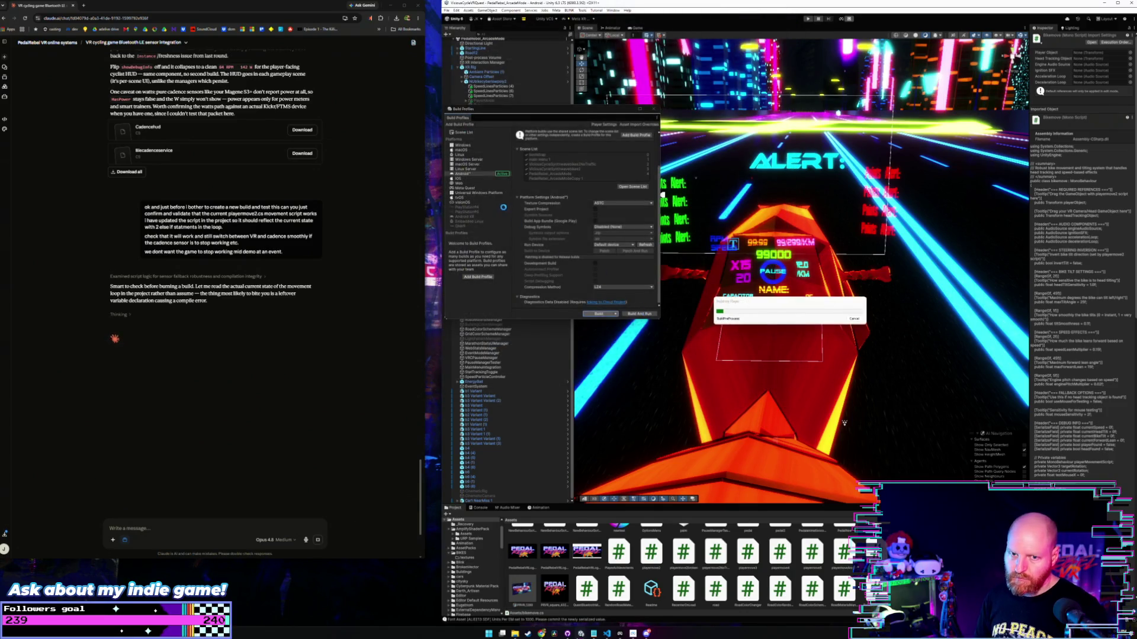
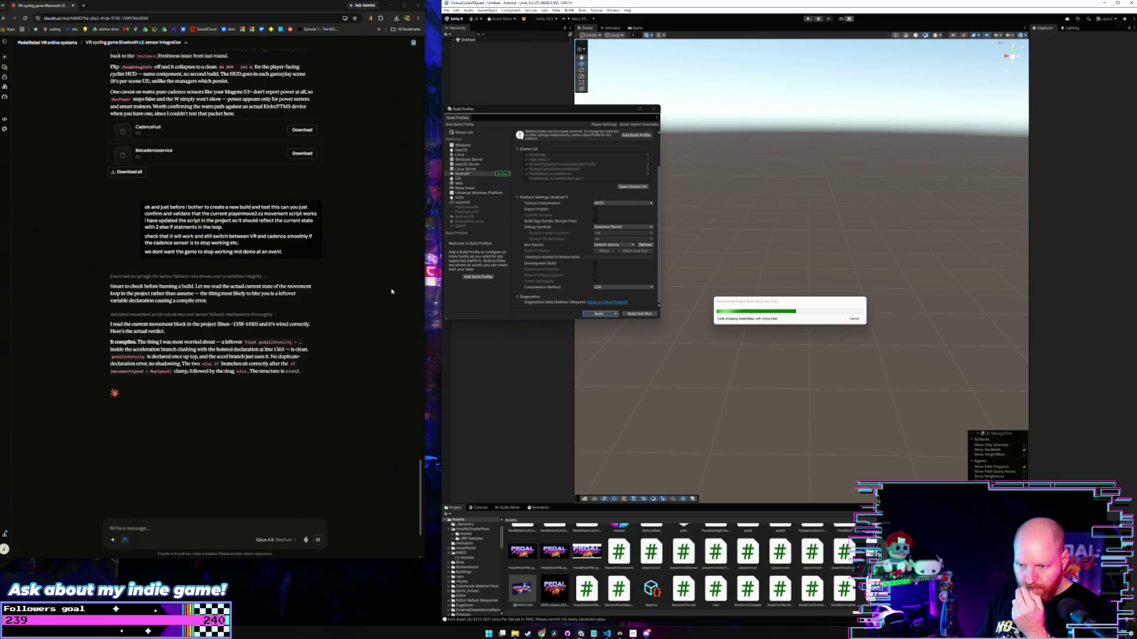
Read through Claude's streamed review confirming the movement script compiles and the cadence fallbacks handle sensor dropouts.
scroll(387, 294, down, 1)
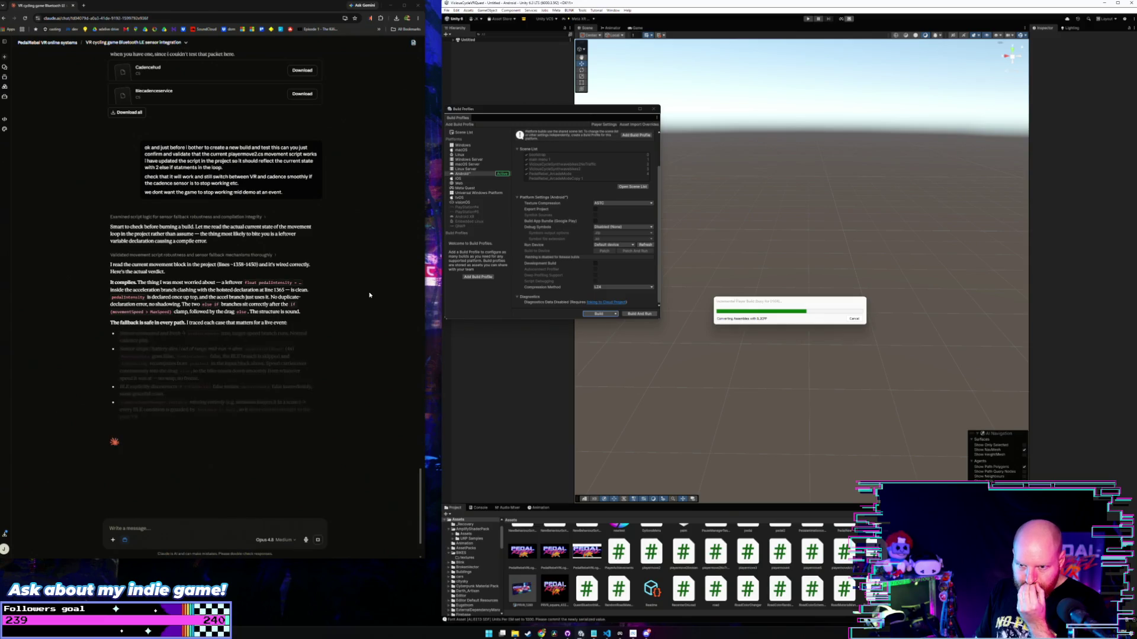
scroll(369, 294, down, 2)
scroll(370, 295, down, 1)
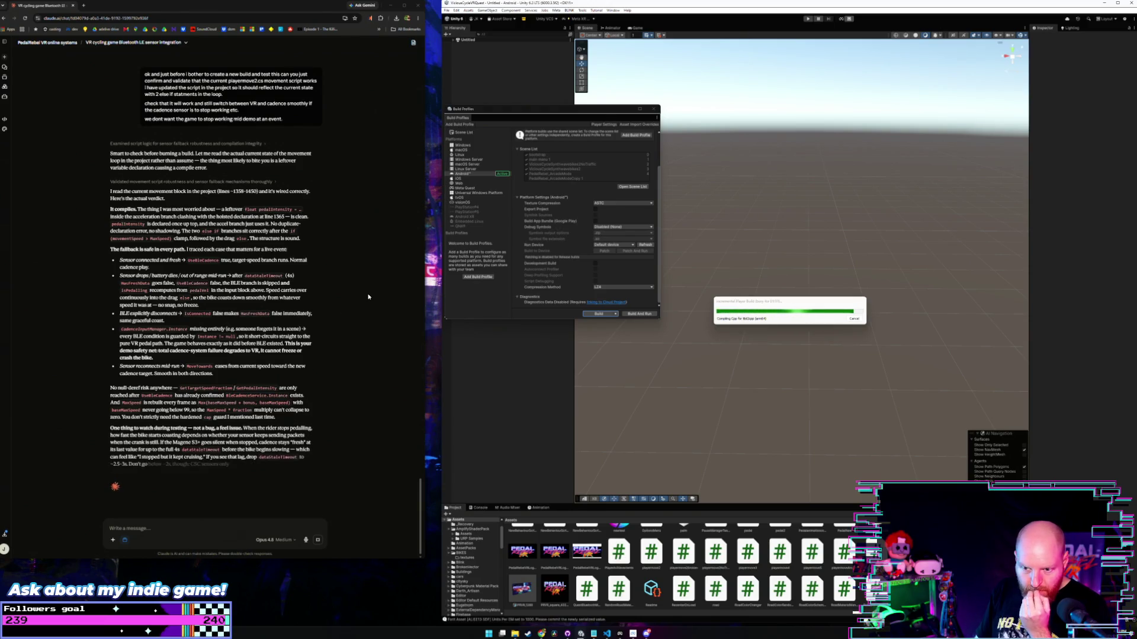
scroll(367, 296, down, 1)
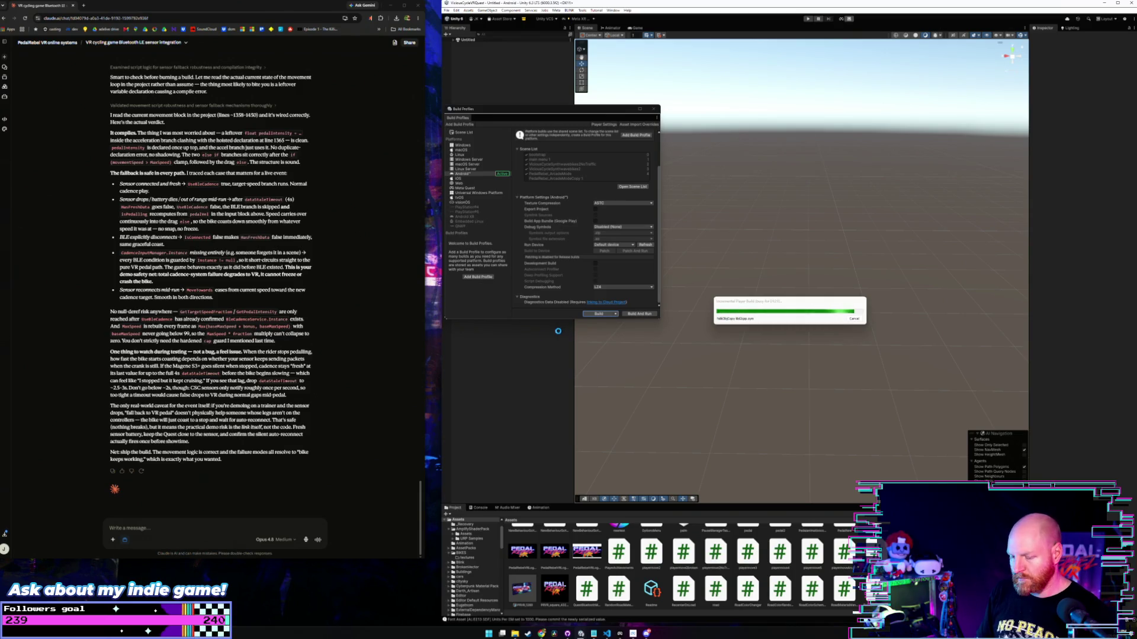
Begin a Claude follow-up, 'going forward it would be useful to be able to test…', about cadence testing in Unity and Steam.
click(219, 521)
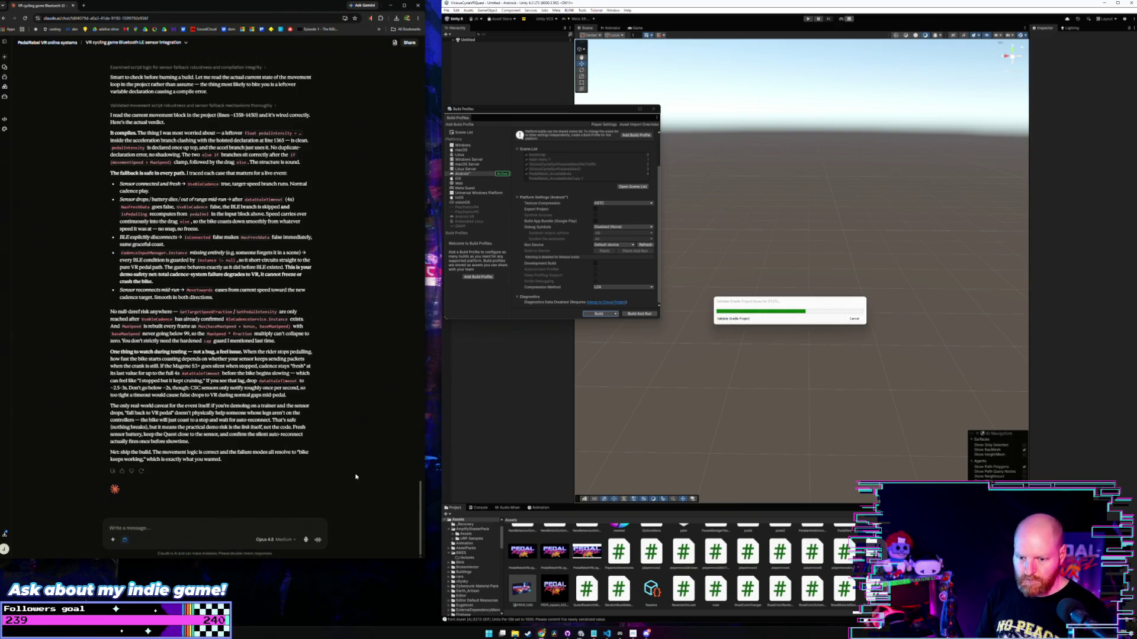
text(going wo)
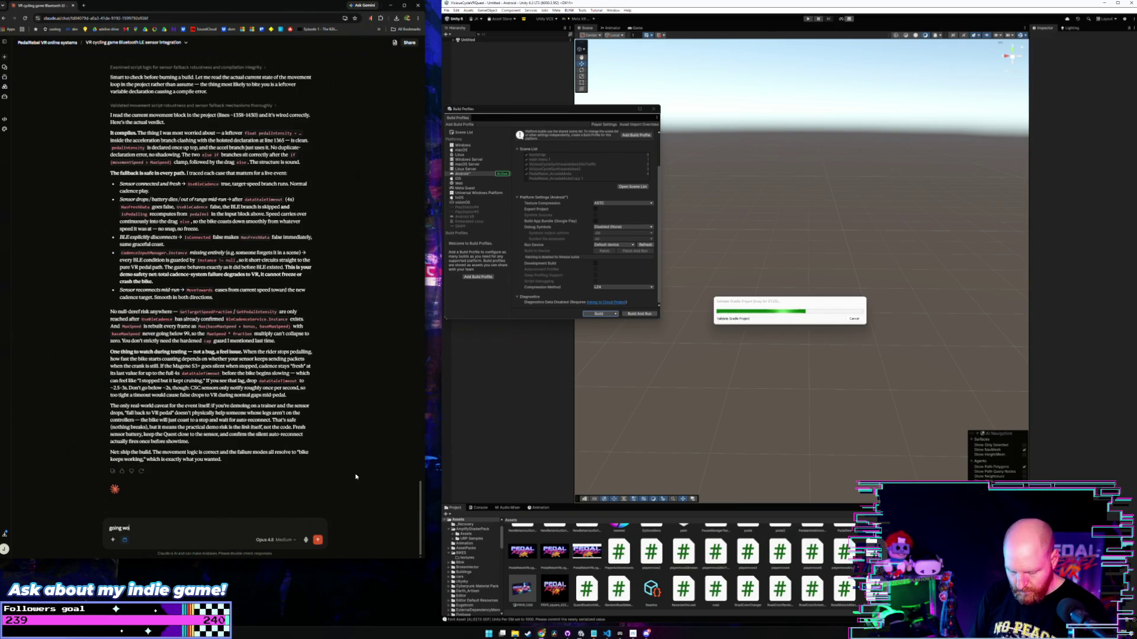
key(BackSpace)
key(BackSpace)
key(BackSpace)
text(rd iw)
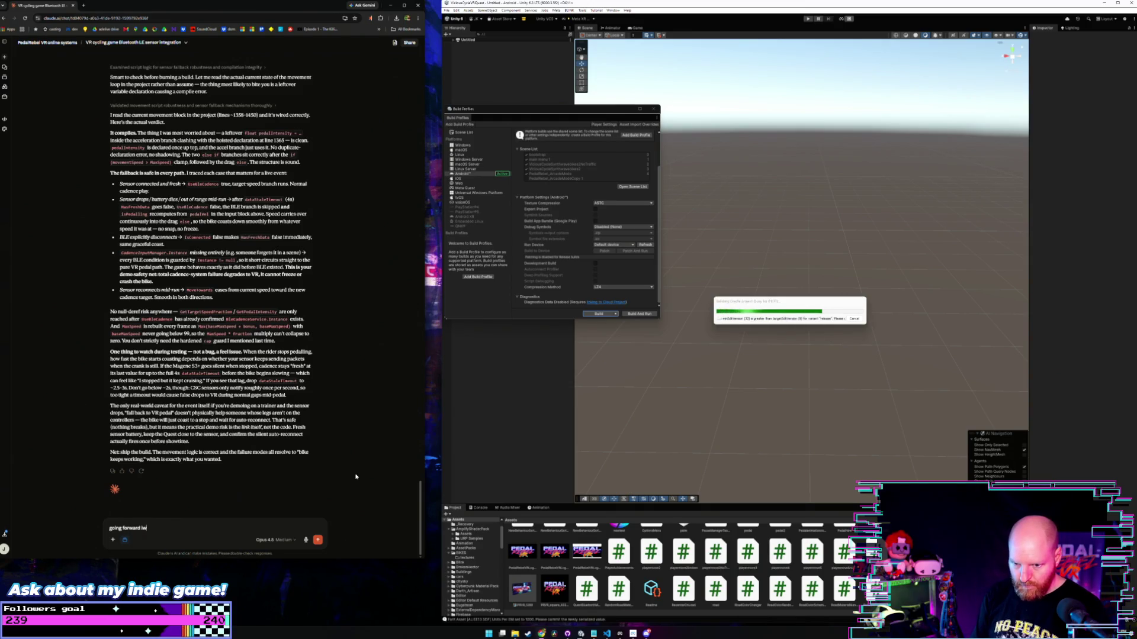
key(BackSpace)
text(t woul)
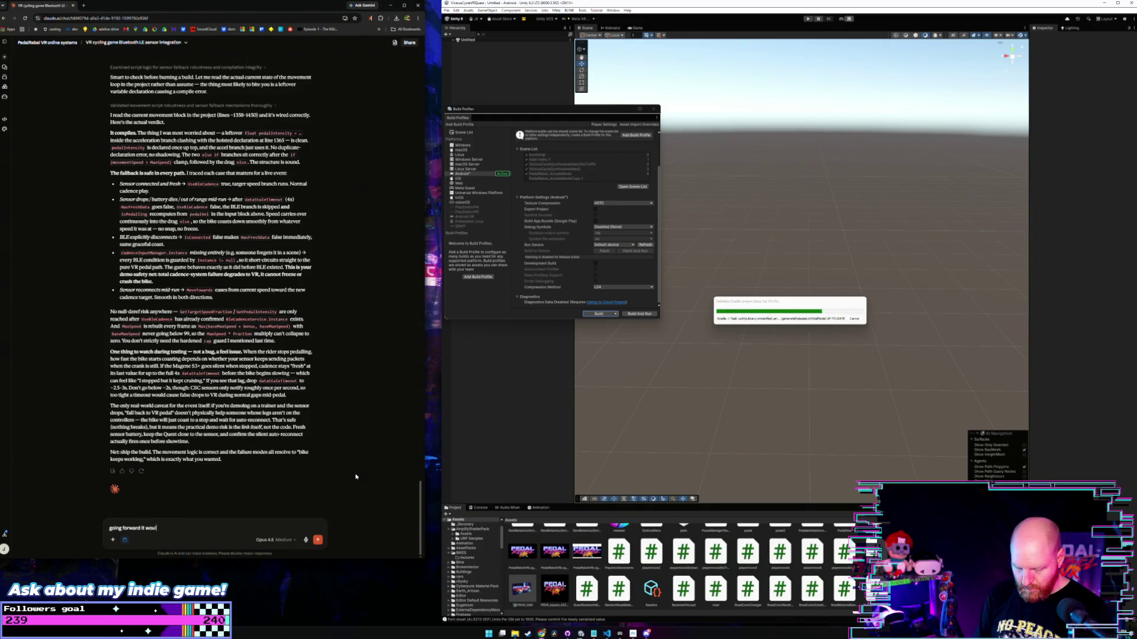
text(d be useful to be)
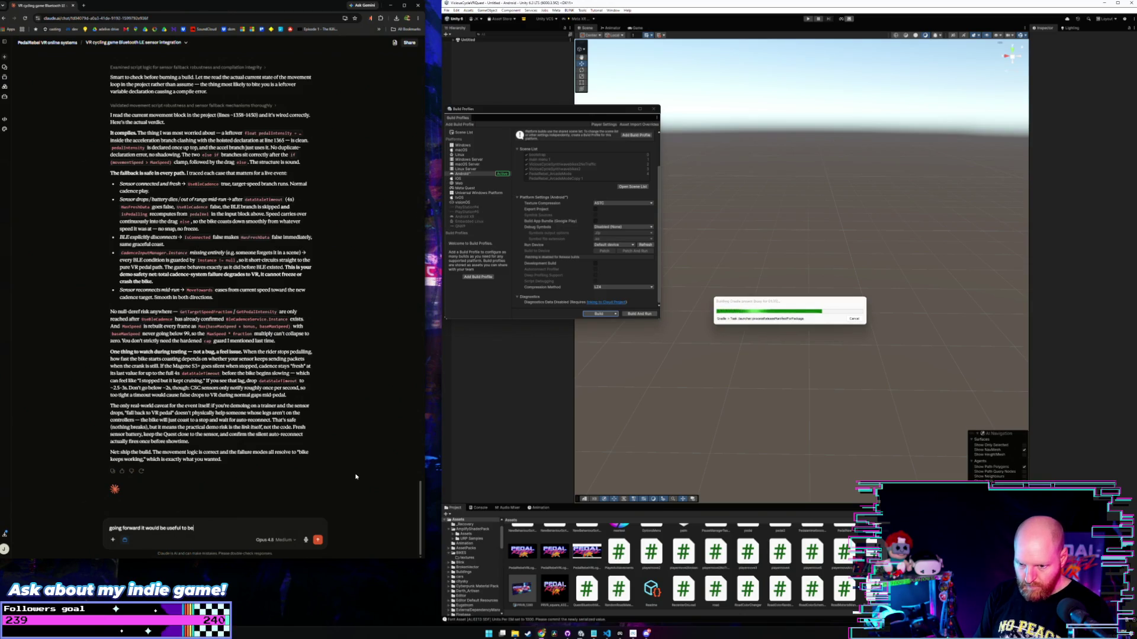
text( able to)
text( test thi)
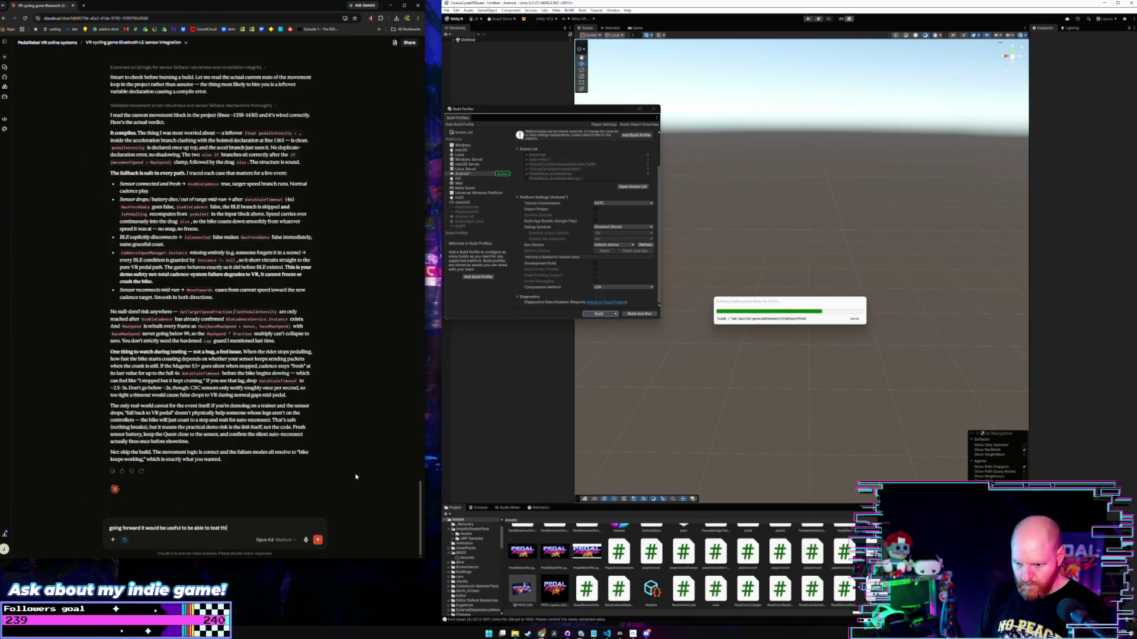
text(s cadence)
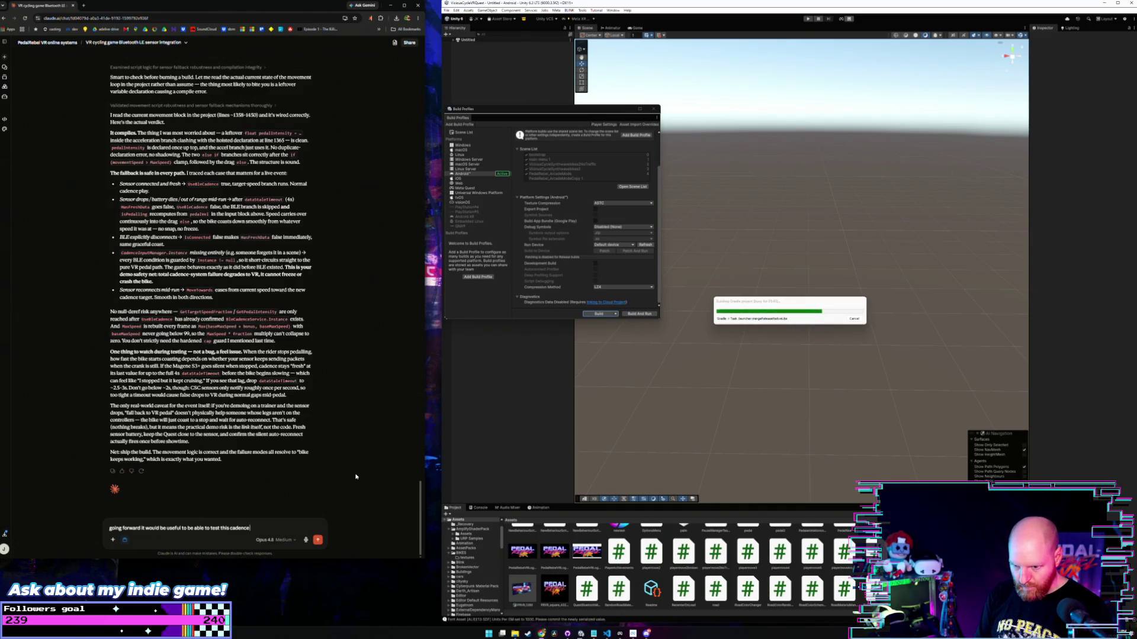
text( sensor)
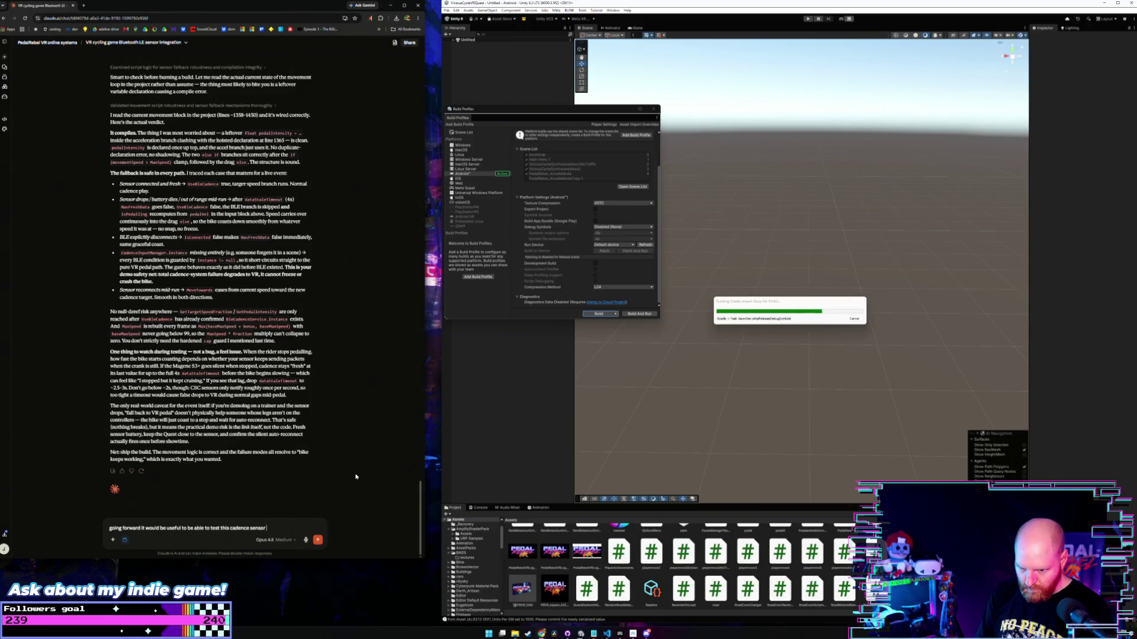
text( i on)
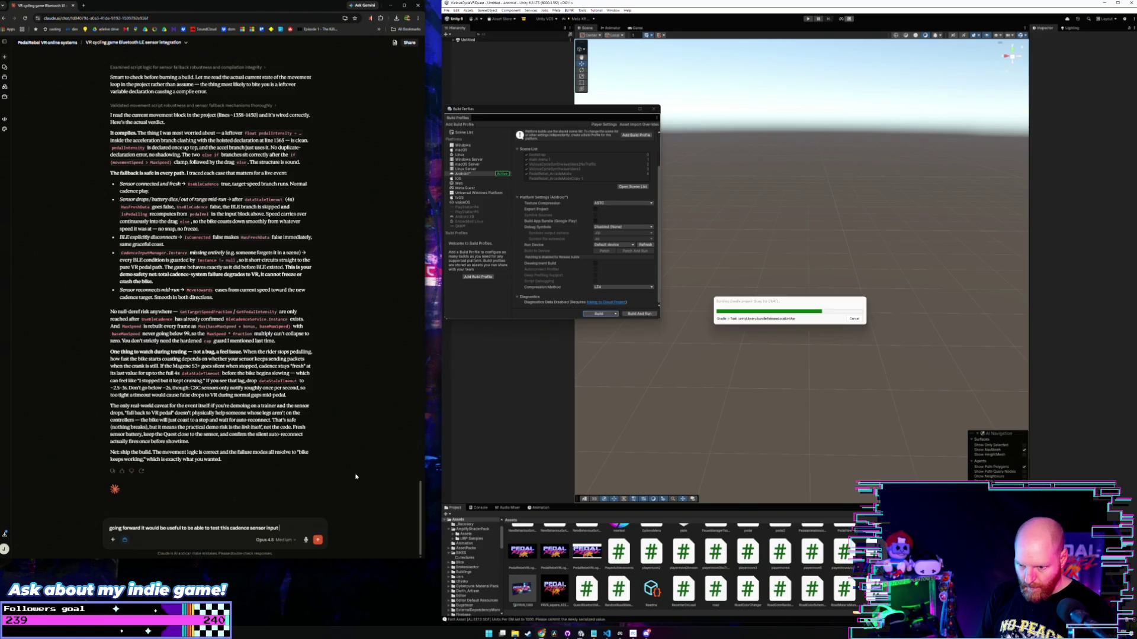
text( ins)
text(ide of)
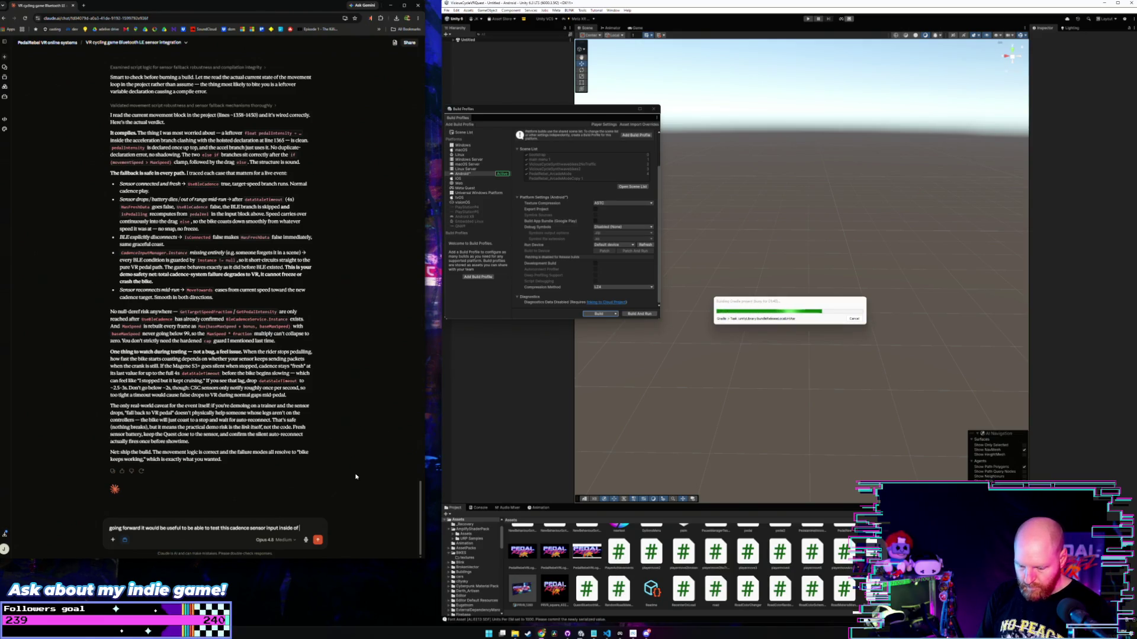
text( unity but also)
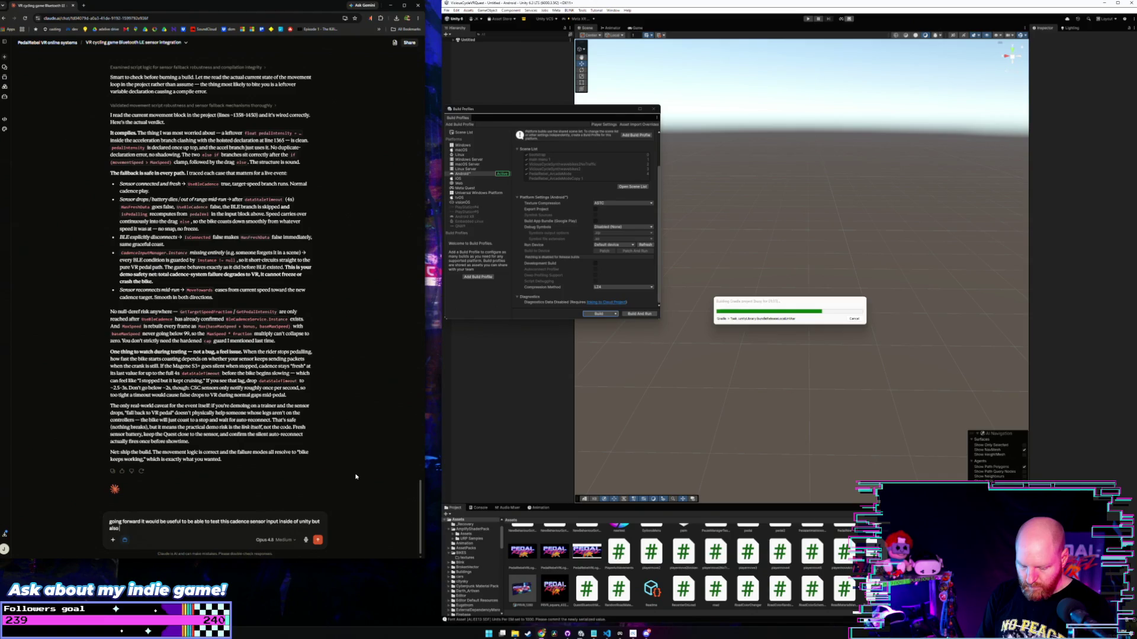
text( for the steam)
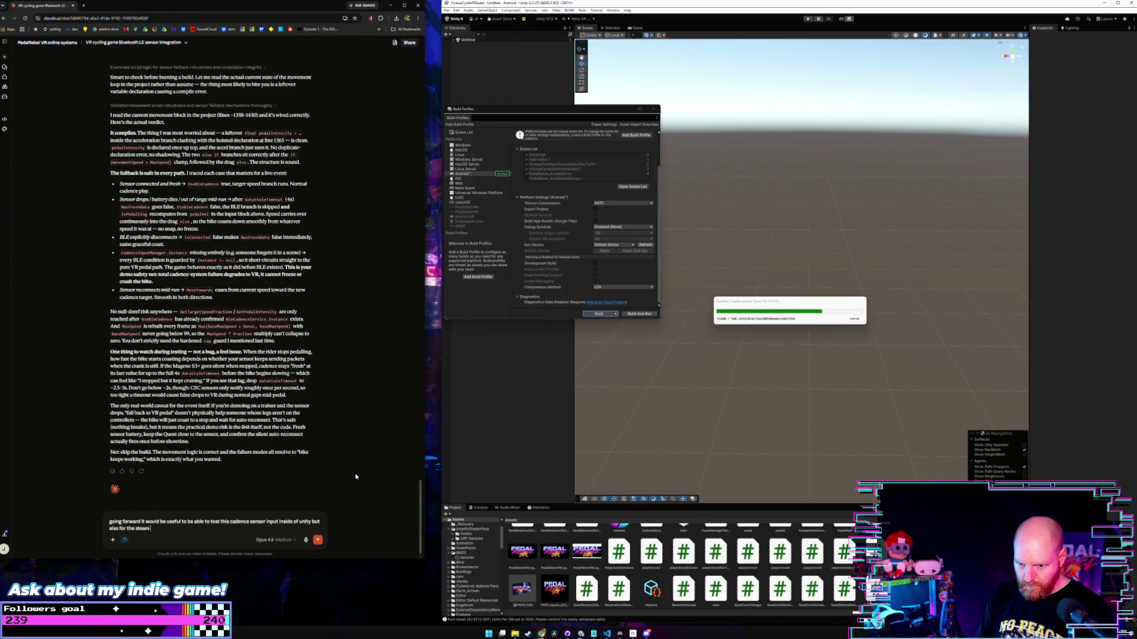
text( ve)
text( using what e)
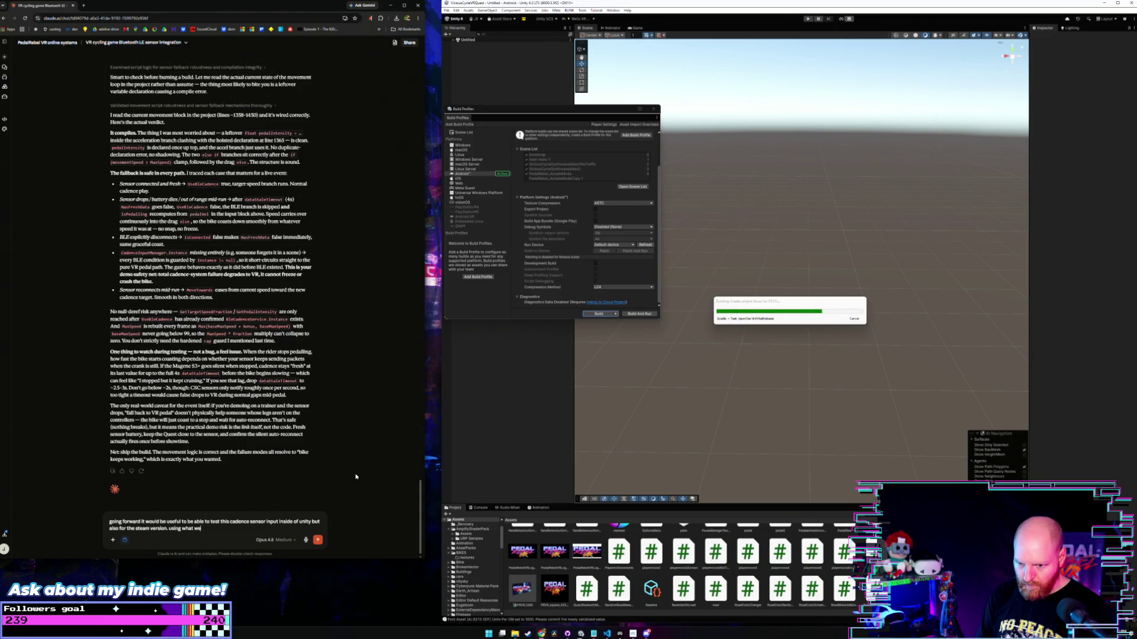
text(ve already)
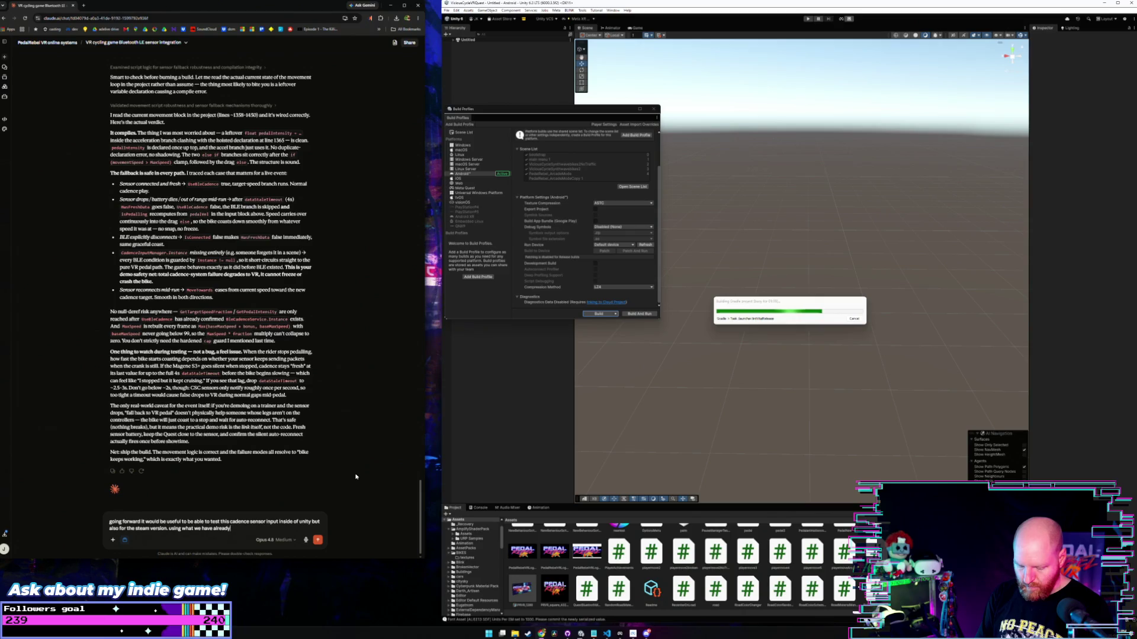
text( built as)
text( a frame)
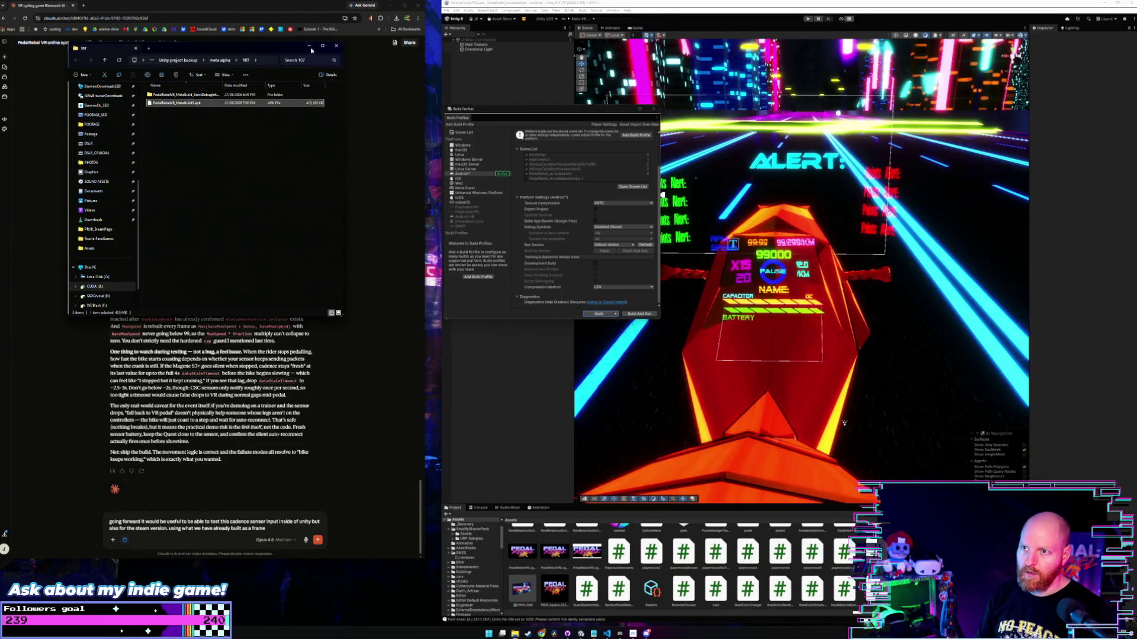
In Meta Quest Developer Hub, upload the APK from build folder 107 to the BETA channel.
click(279, 526)
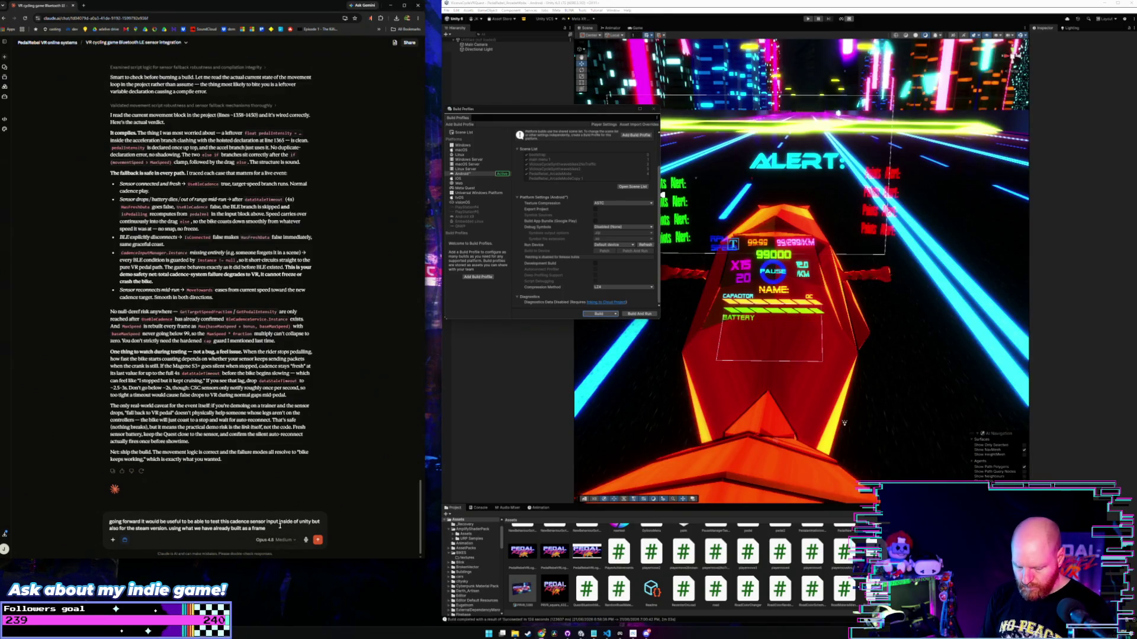
key(alt+Tab)
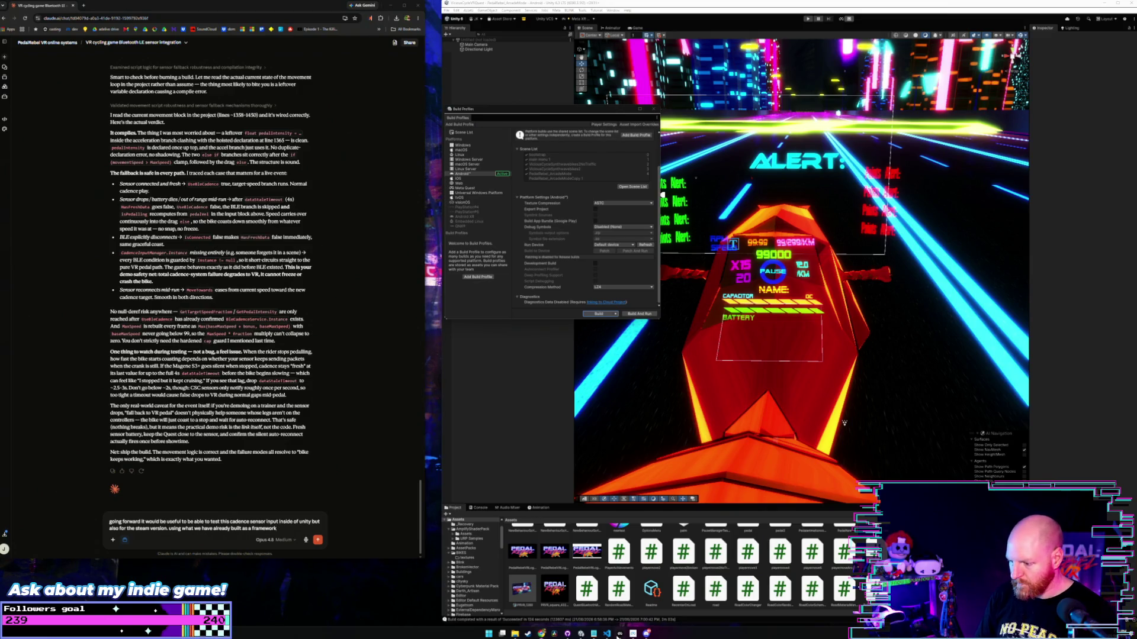
click(388, 500)
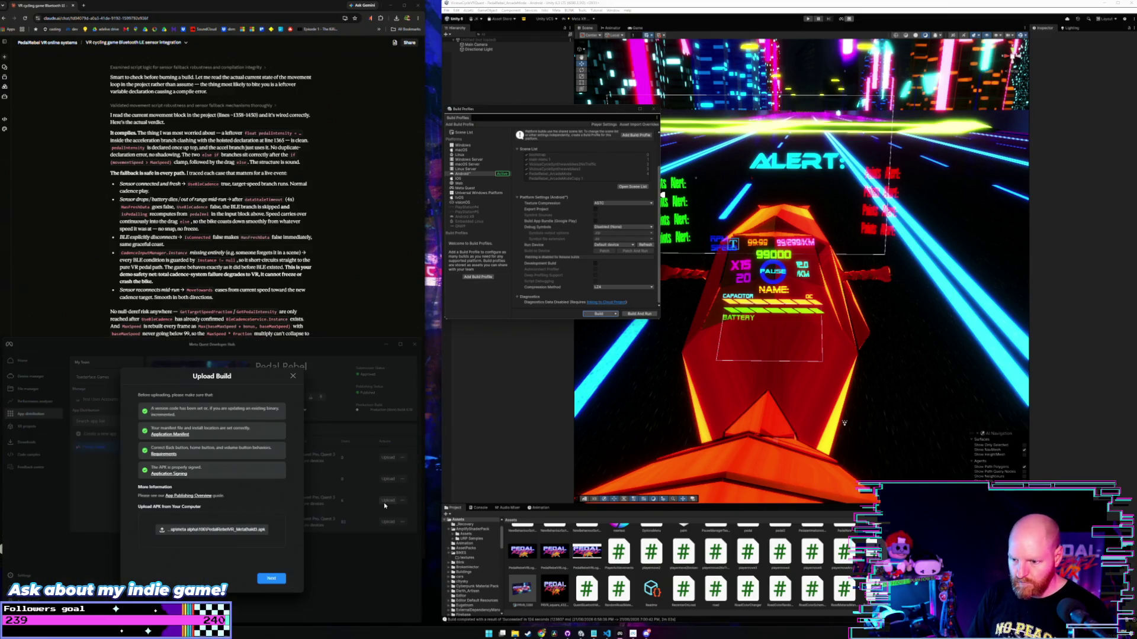
click(245, 533)
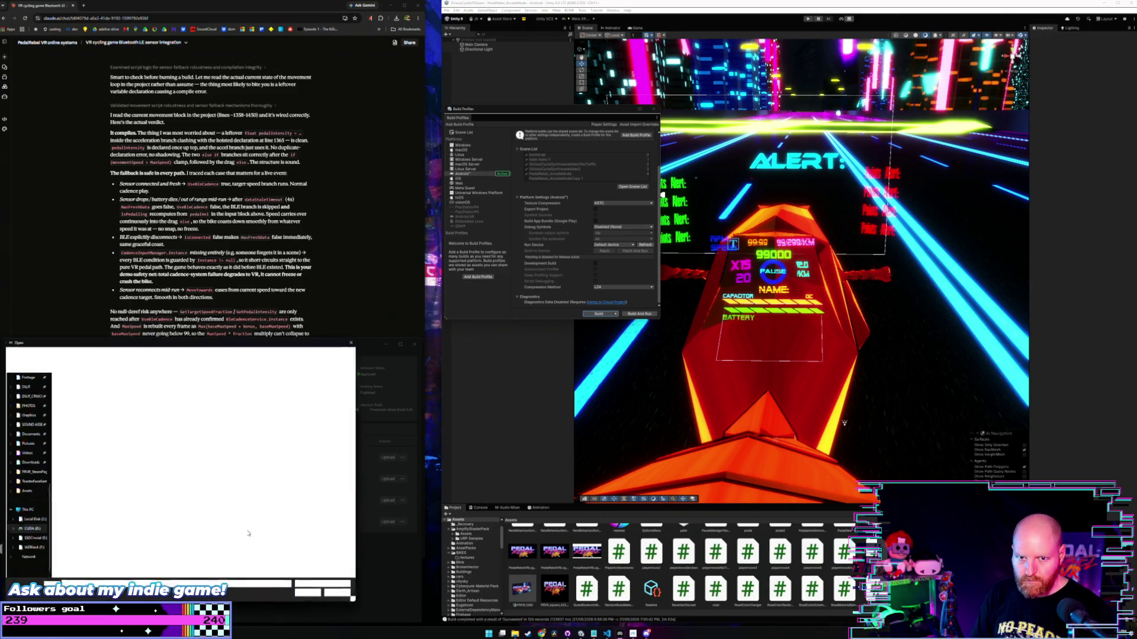
click(39, 354)
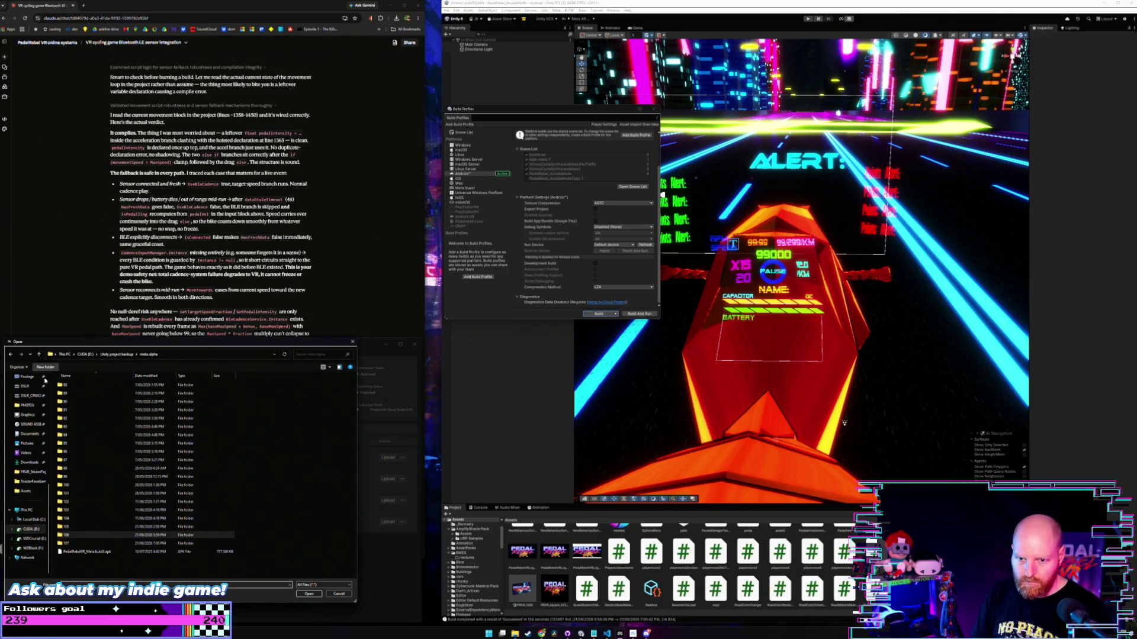
double_click(86, 544)
click(87, 393)
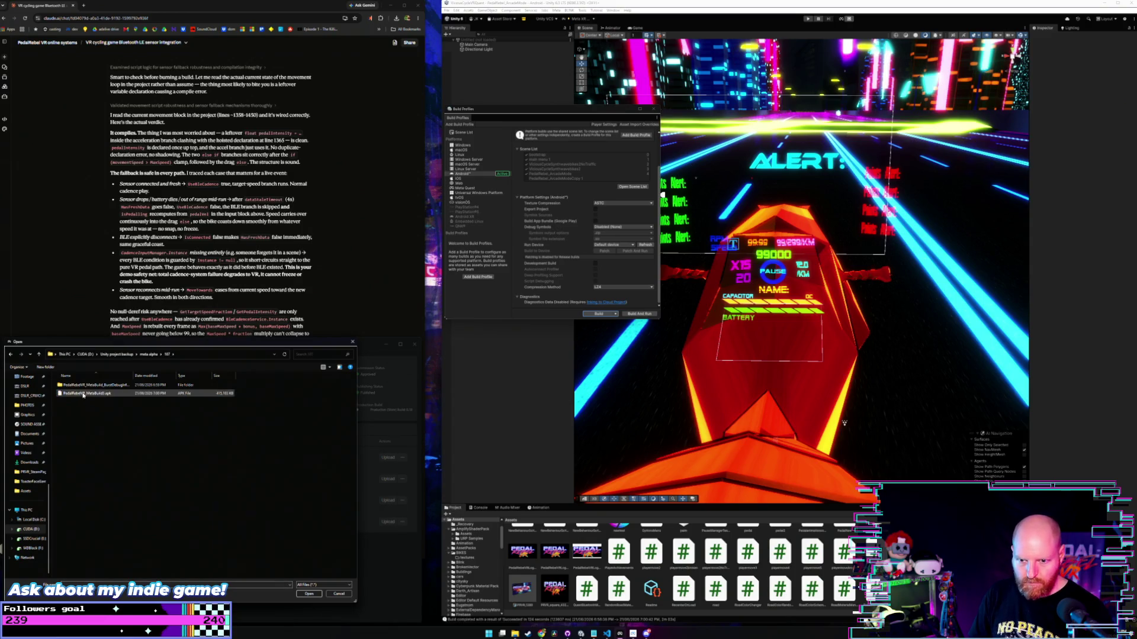
click(309, 594)
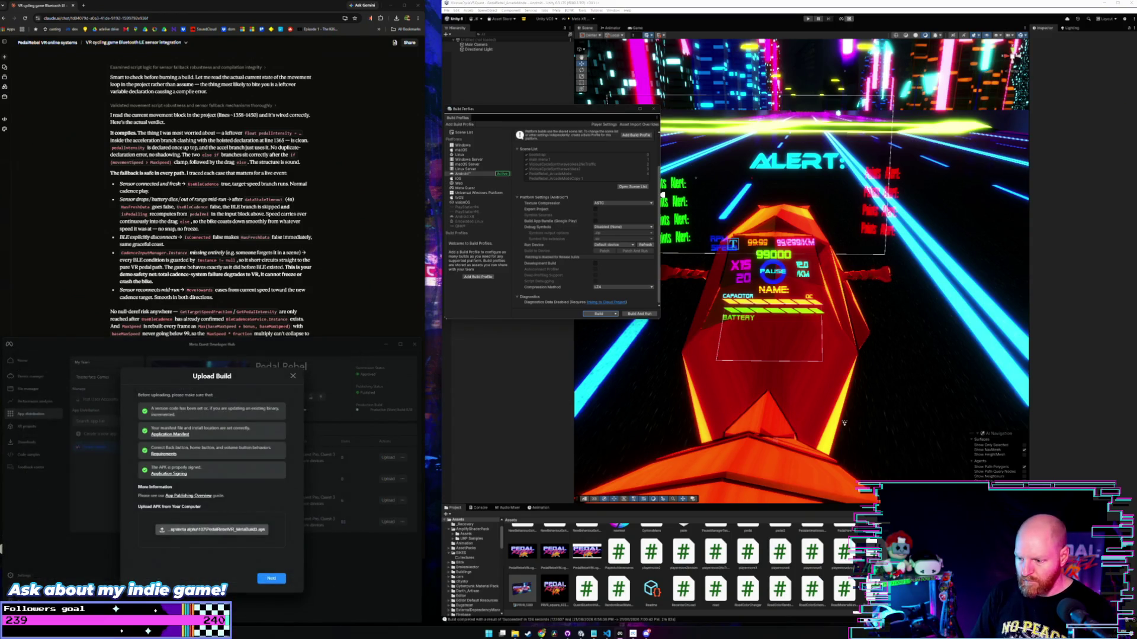
click(271, 579)
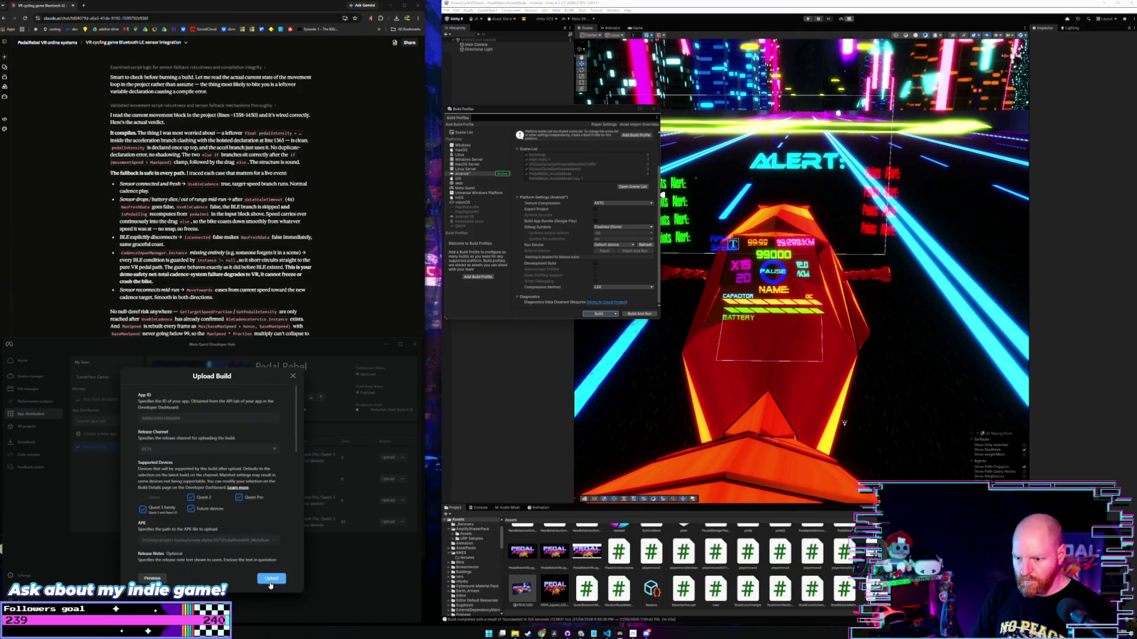
click(270, 579)
Close the extra File Explorer windows, including EXPORTS and Browser Downloads, and minimize the developer hub.
mouse_move(515, 633)
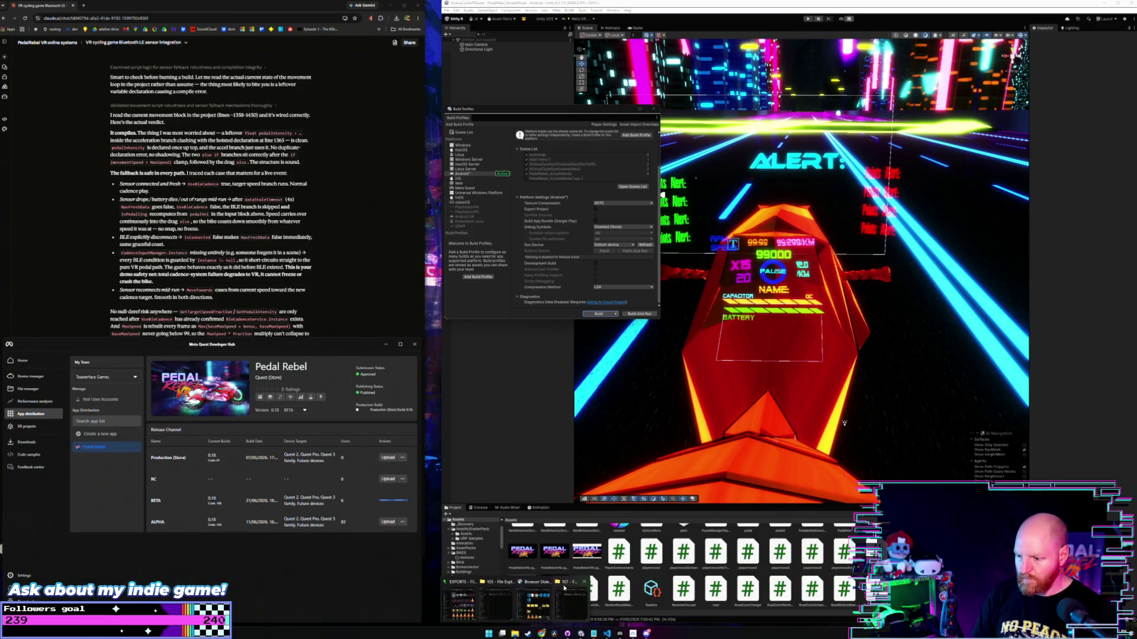
click(583, 583)
click(528, 584)
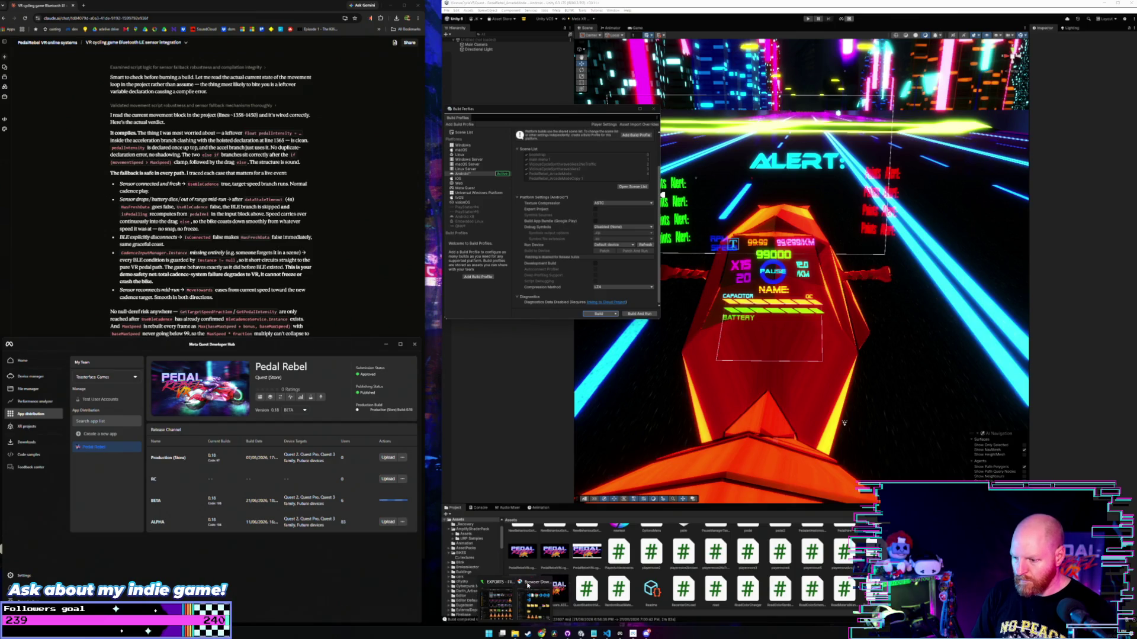
click(509, 583)
click(524, 582)
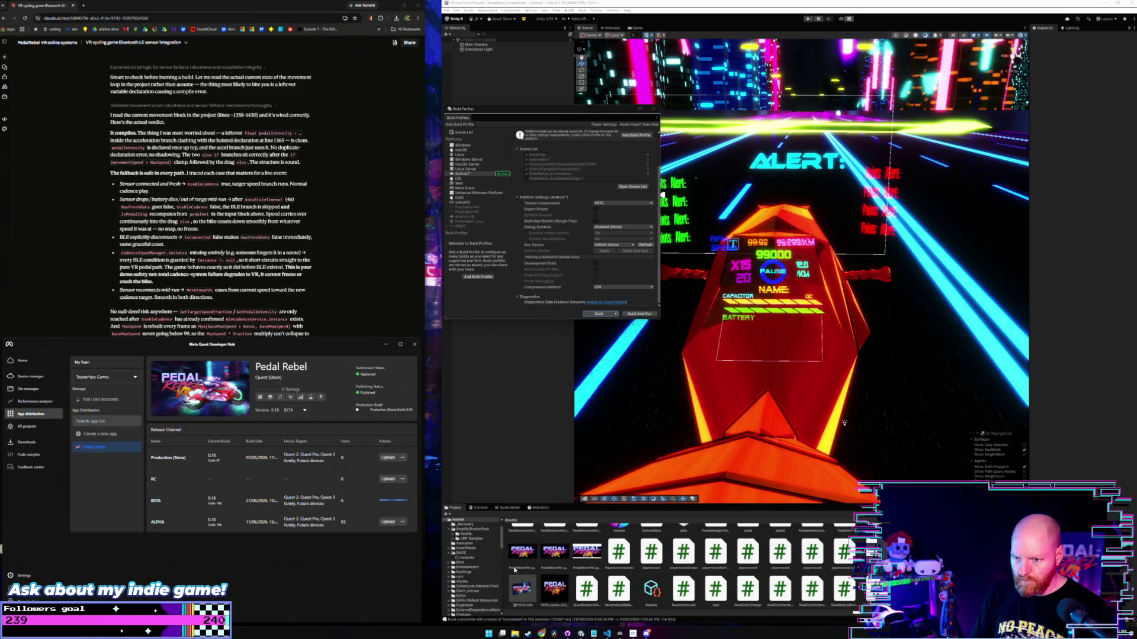
click(385, 344)
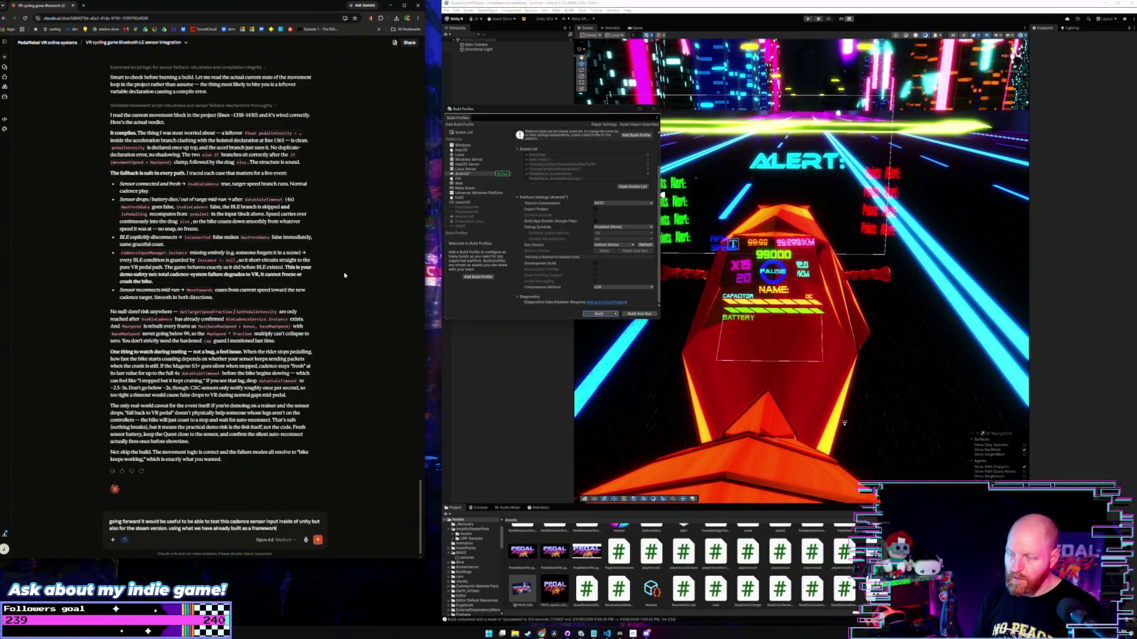
Add the downloaded .java file from D: Browser Downloads to the PedalRebel VR online systems project's Files list.
click(50, 43)
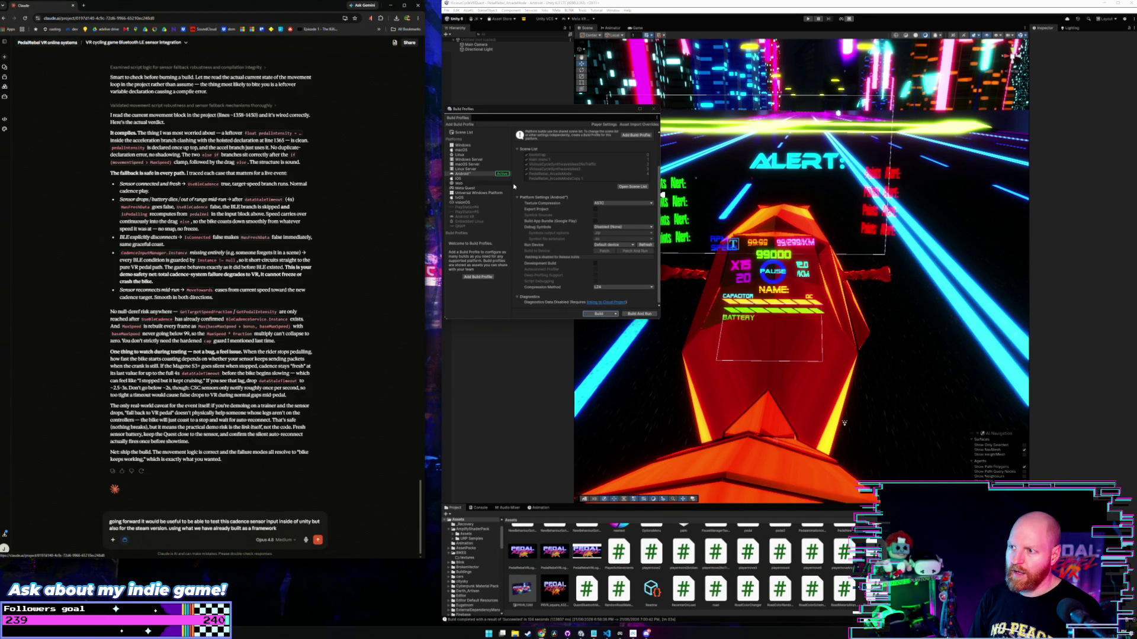
click(515, 634)
drag(959, 327, 852, 224)
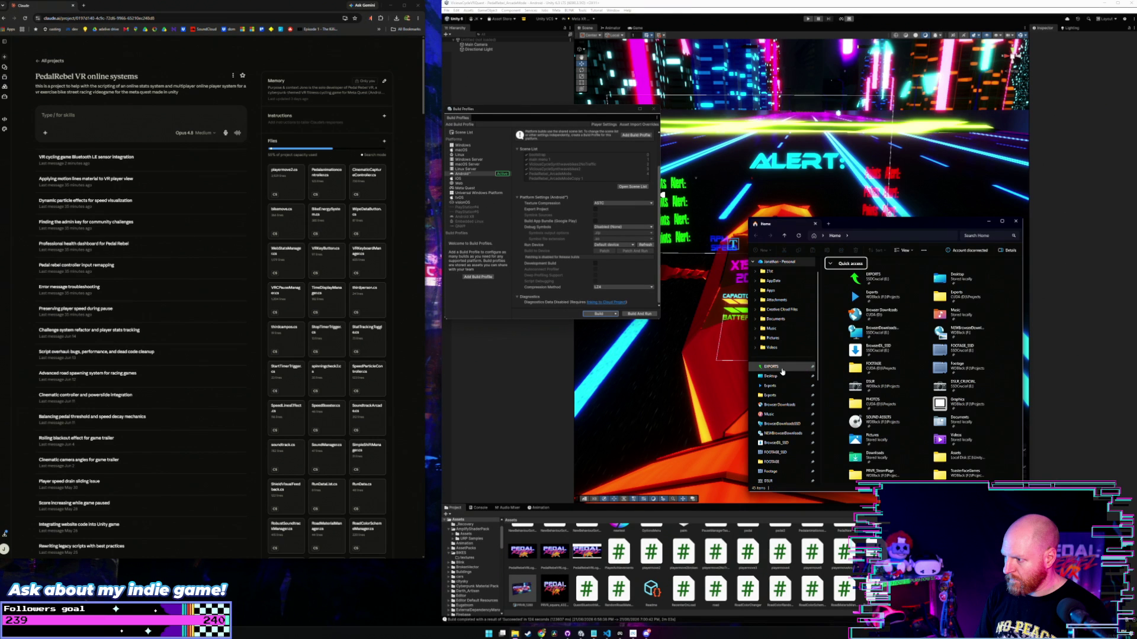
click(780, 406)
click(873, 285)
drag(875, 285, 409, 284)
key(alt+Tab)
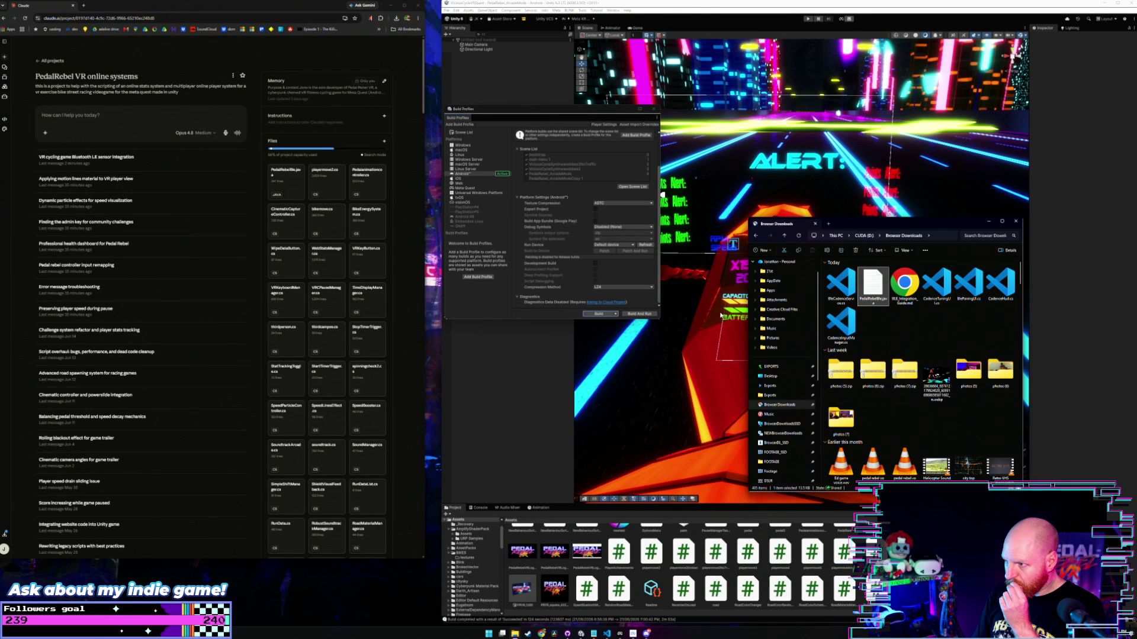
In Unity's Project panel, select BleCadenceService, BlePairing, CadenceTuning, CadenceControl and two other new scripts.
drag(864, 226, 258, 335)
click(620, 555)
scroll(619, 555, down, 5)
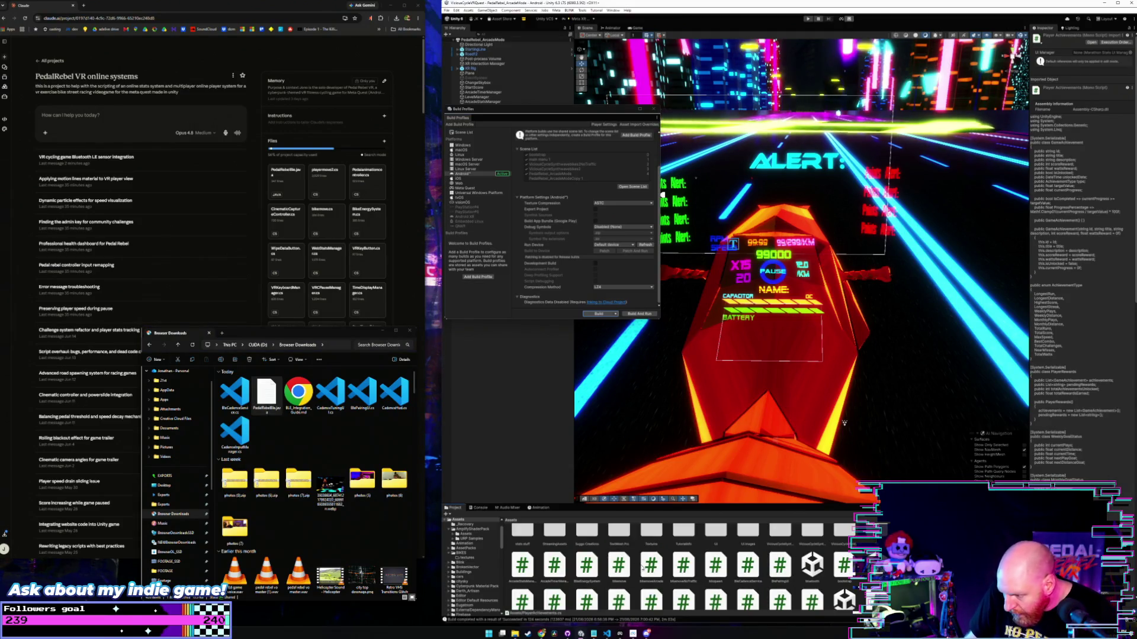
click(747, 565)
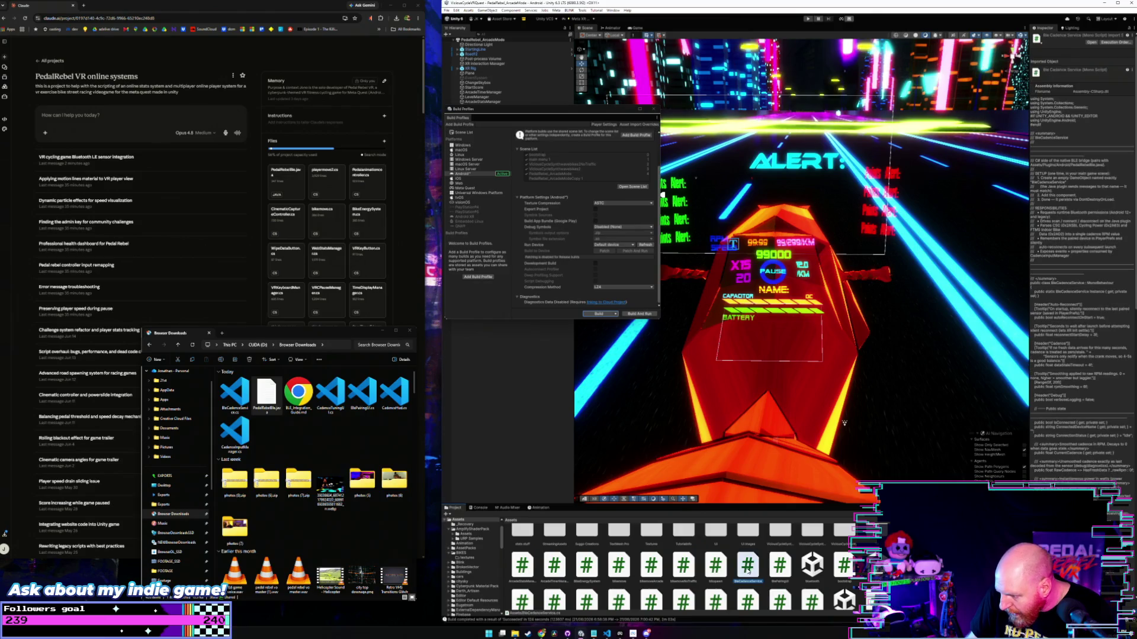
ctrl+click(780, 565)
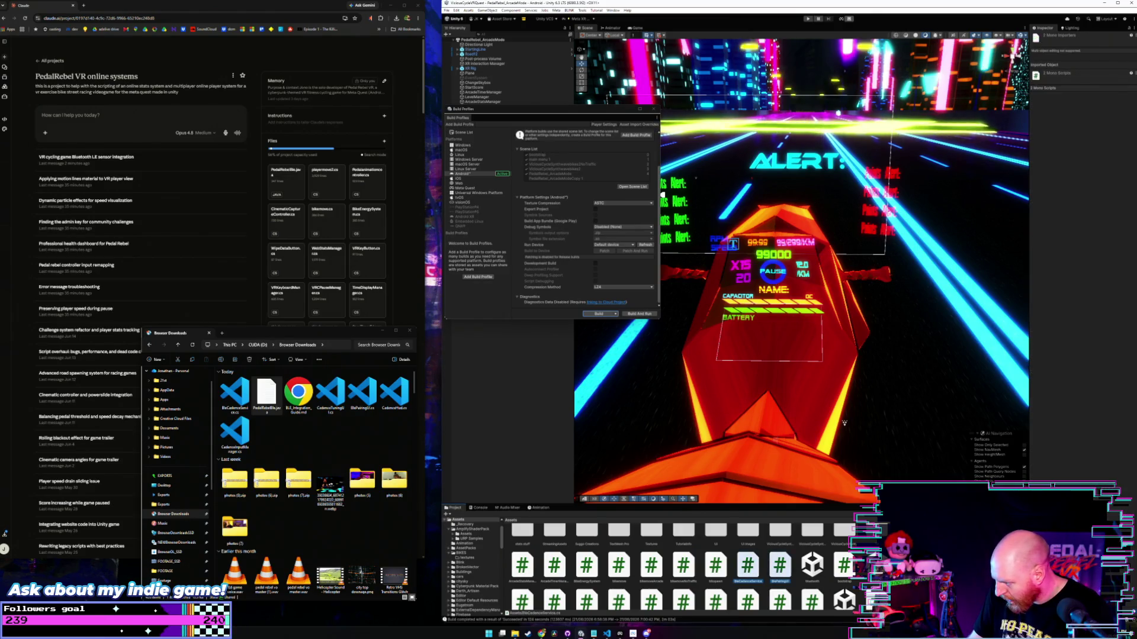
scroll(654, 588, down, 2)
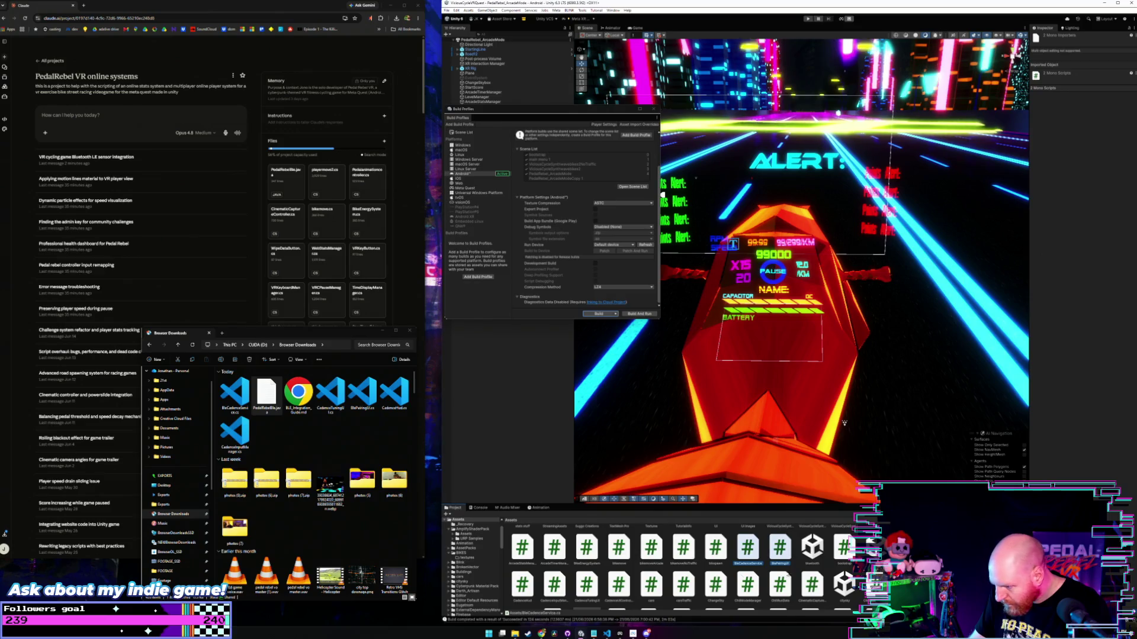
ctrl+click(523, 567)
ctrl+click(555, 567)
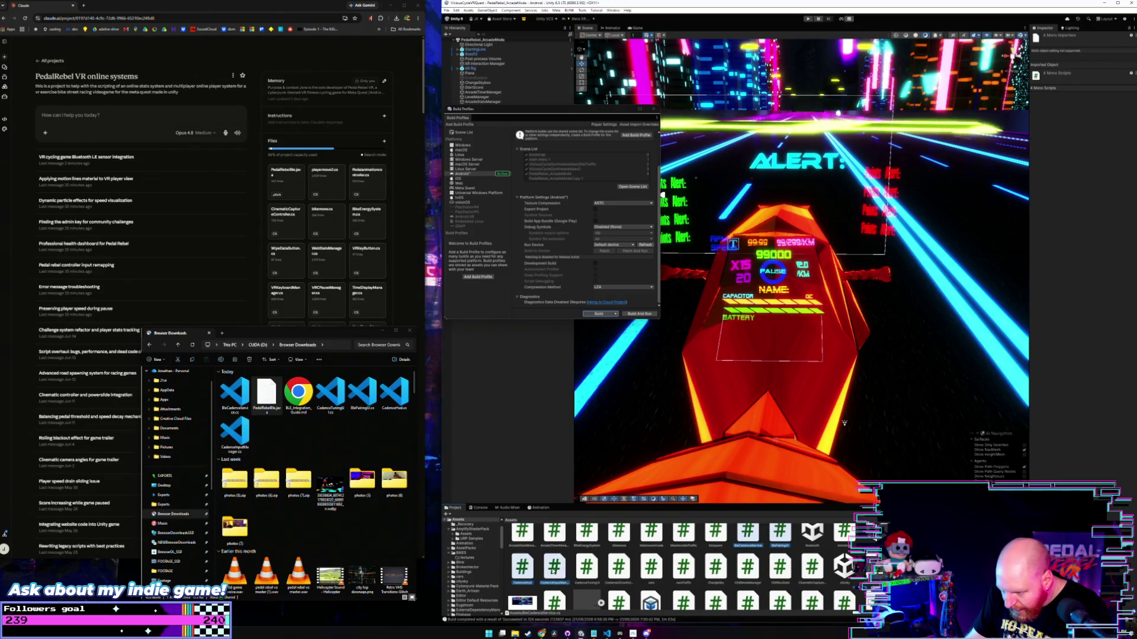
ctrl+click(593, 569)
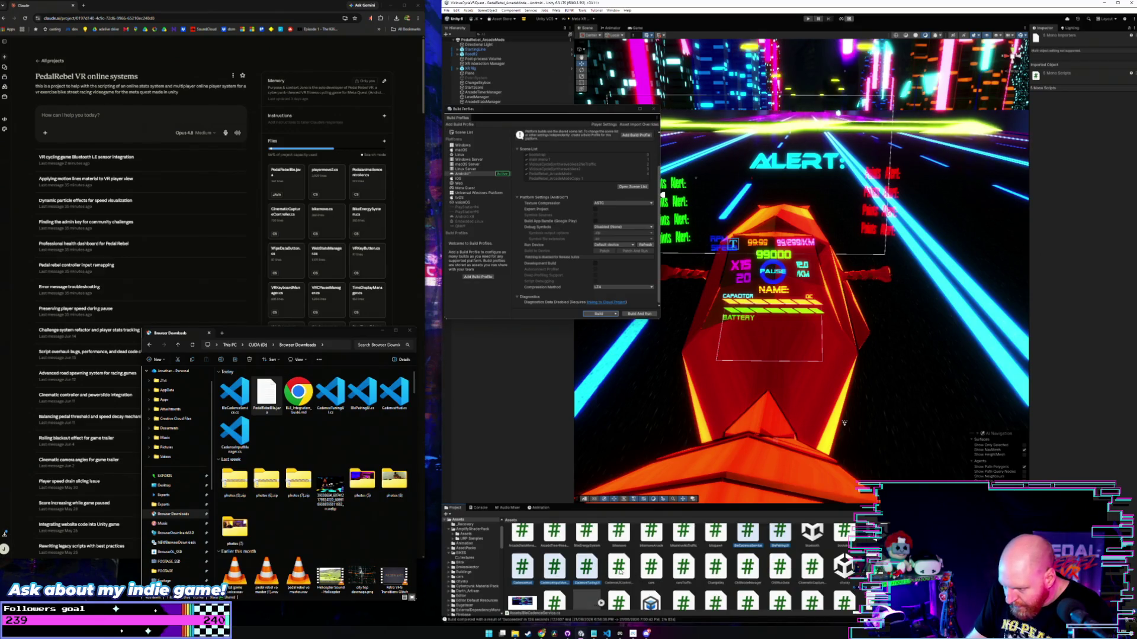
ctrl+click(618, 568)
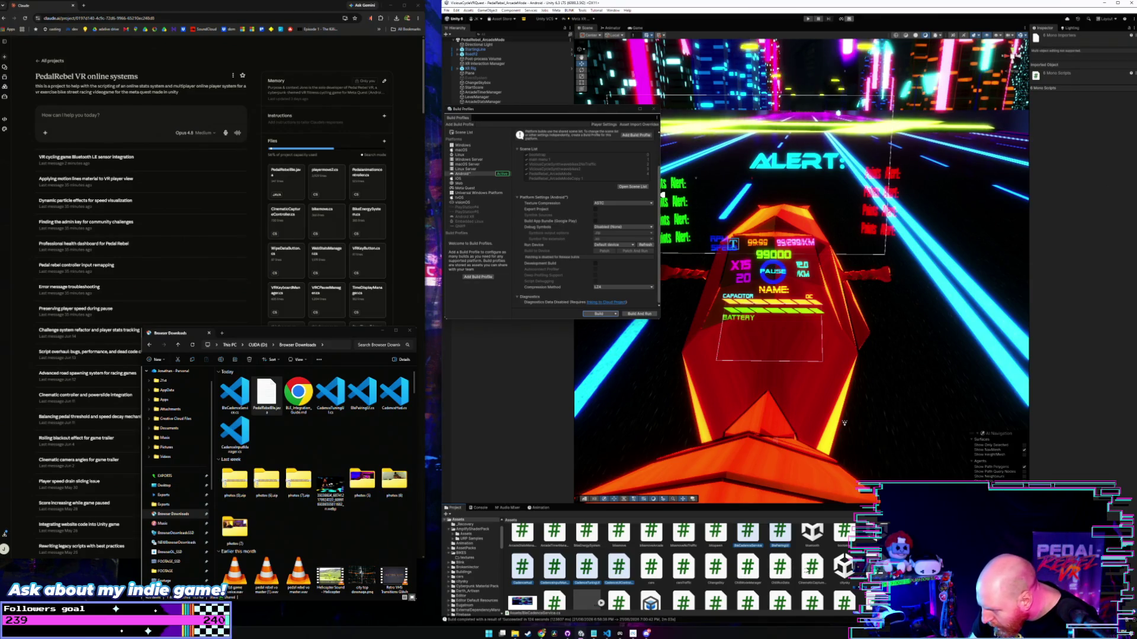
Add the seventh and eighth scripts to the selection and drag all eight onto the Claude project.
ctrl+click(812, 567)
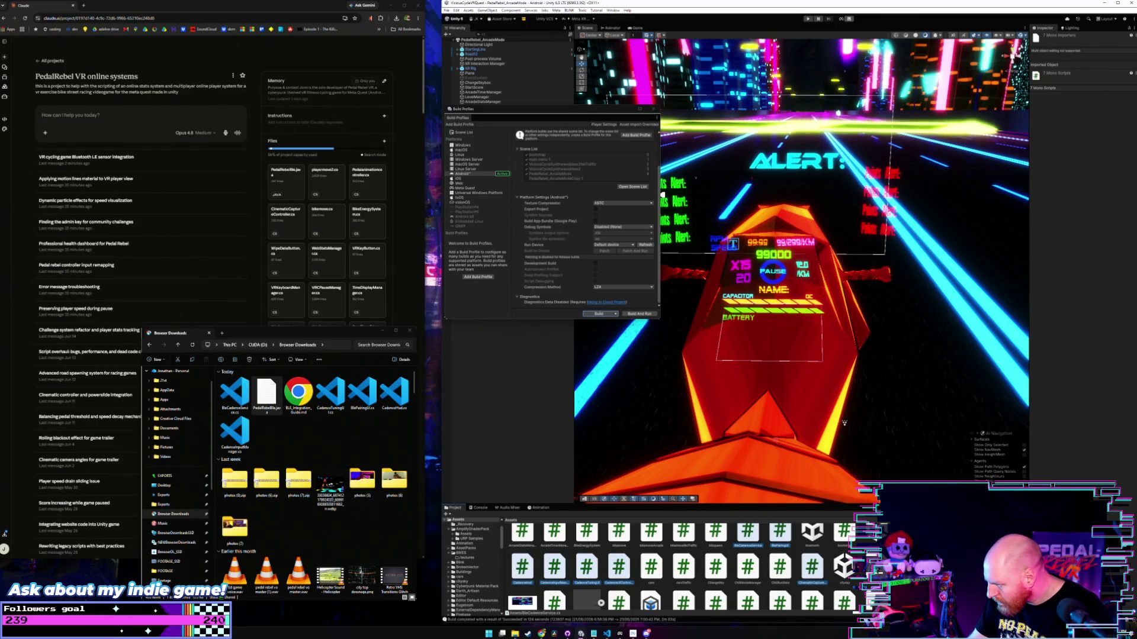
scroll(680, 568, down, 2)
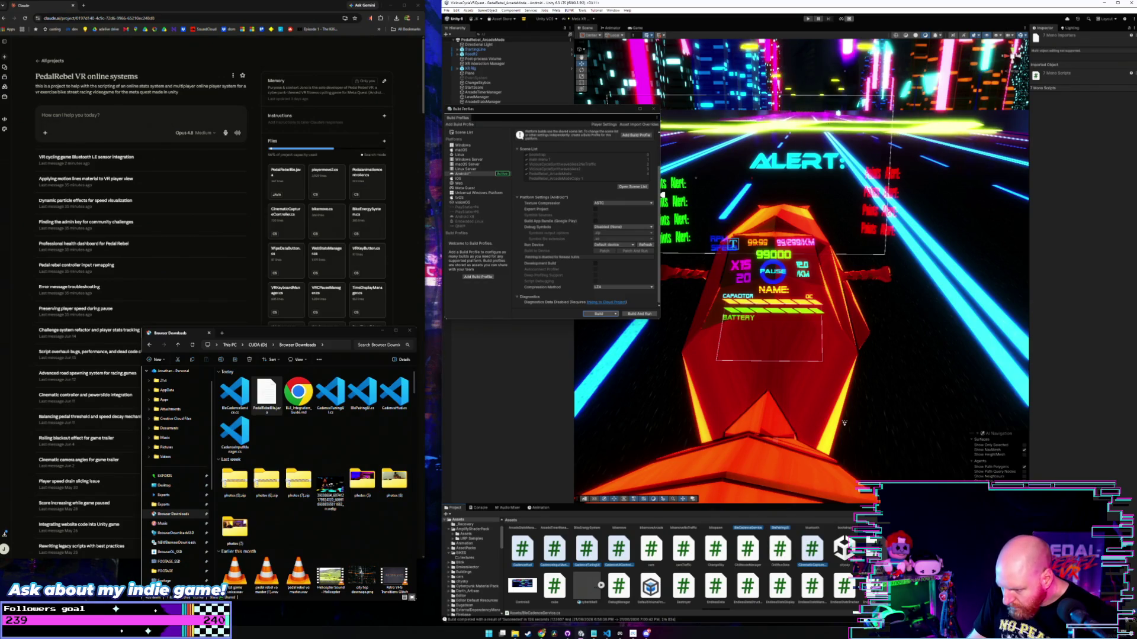
scroll(681, 569, down, 1)
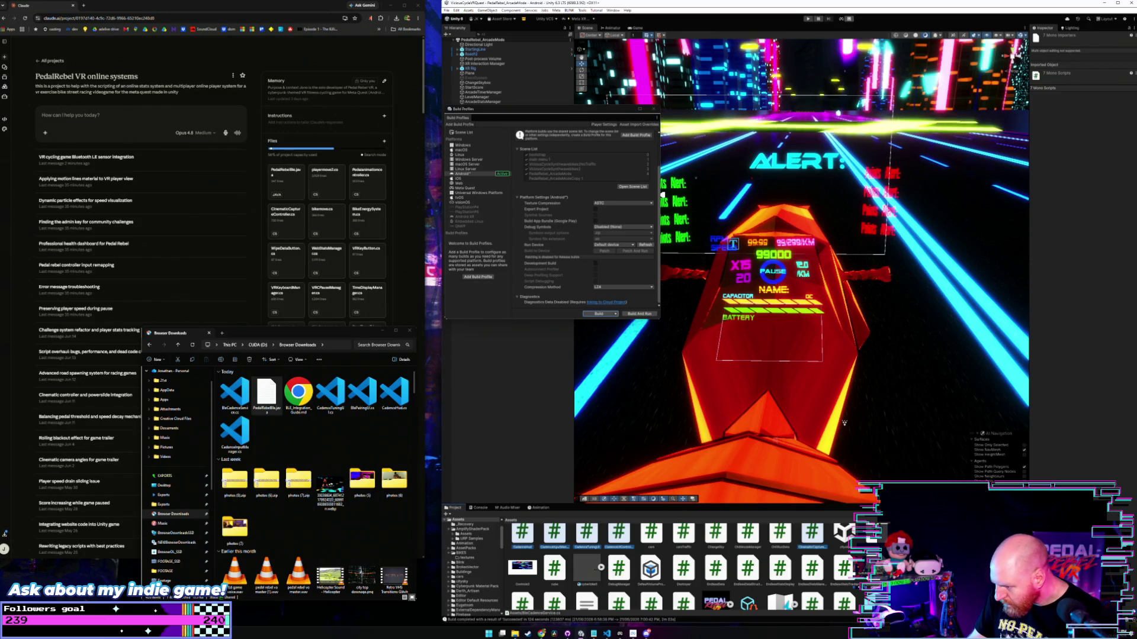
scroll(821, 573, up, 5)
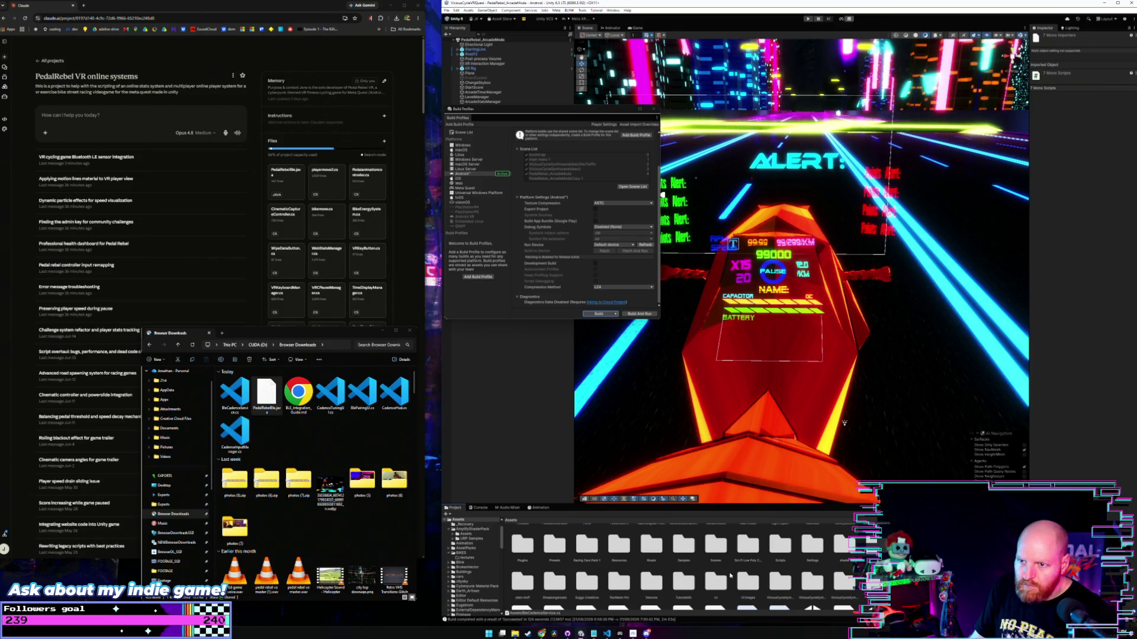
scroll(714, 592, down, 5)
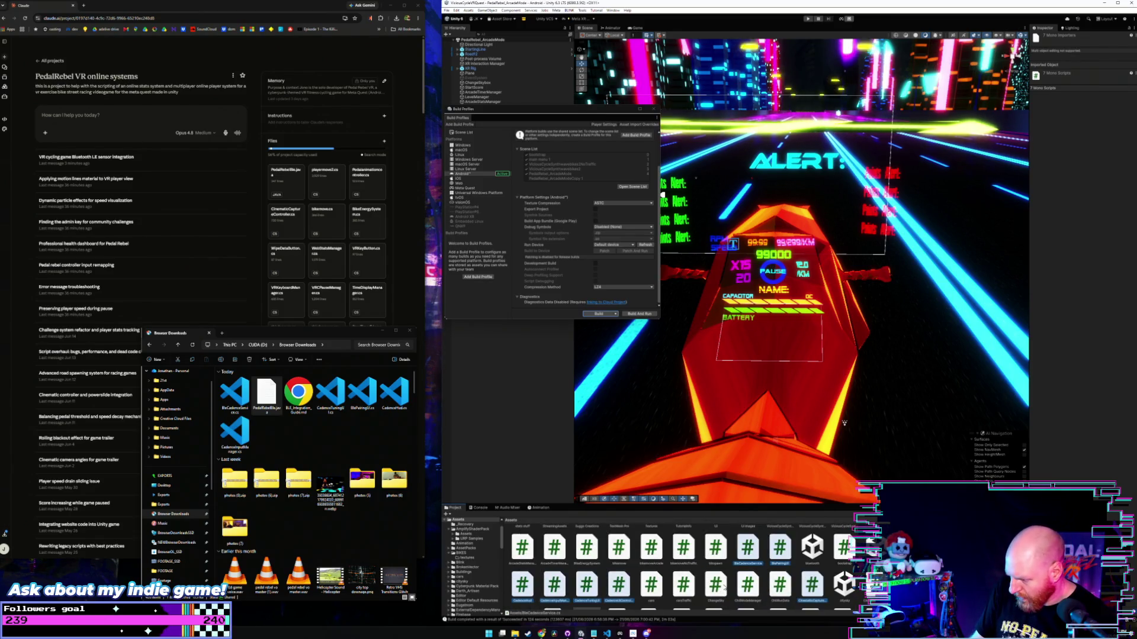
ctrl+click(811, 570)
scroll(723, 571, up, 2)
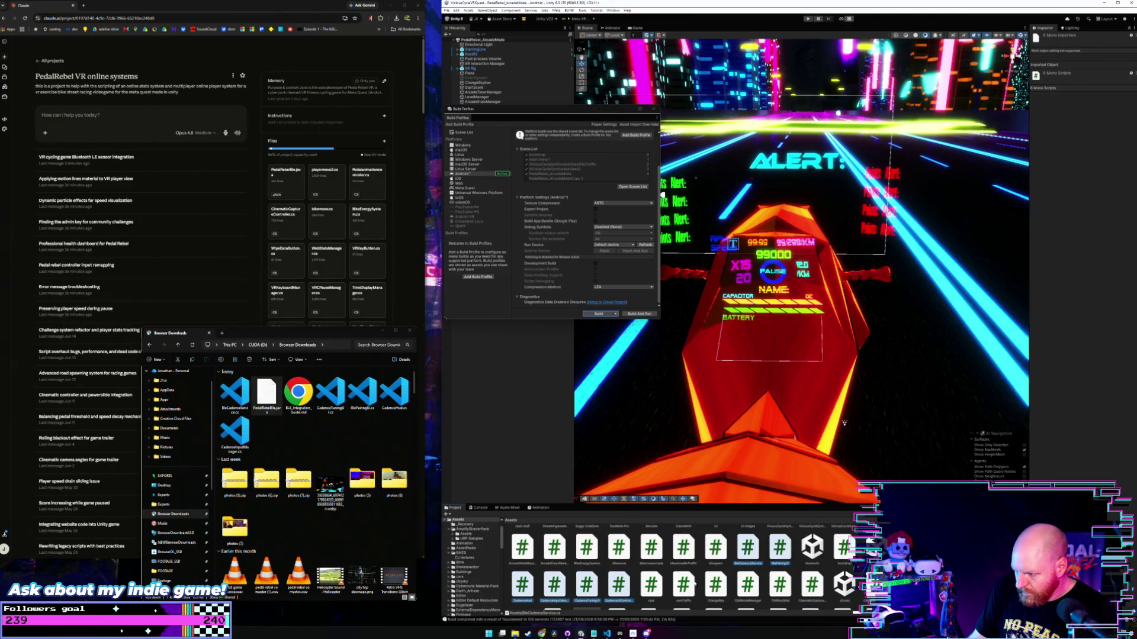
mouse_move(739, 568)
mouse_down()
mouse_move(469, 423)
mouse_move(304, 171)
mouse_up()
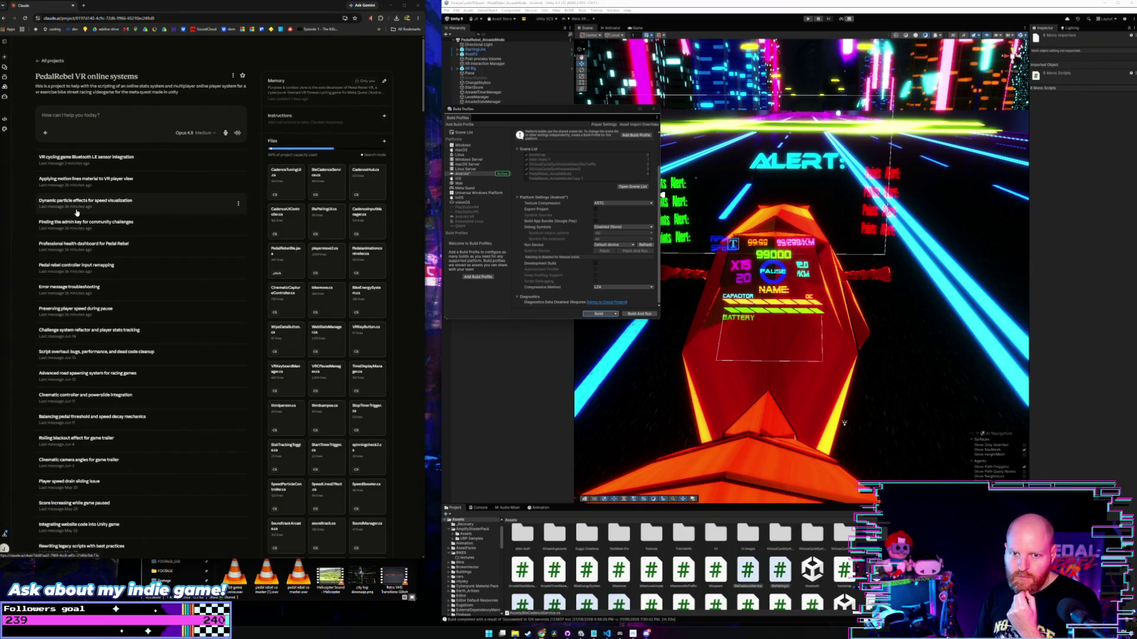
Return to the 'VR cycling game Bluetooth LE sensor integration' chat in Claude's project list.
click(129, 162)
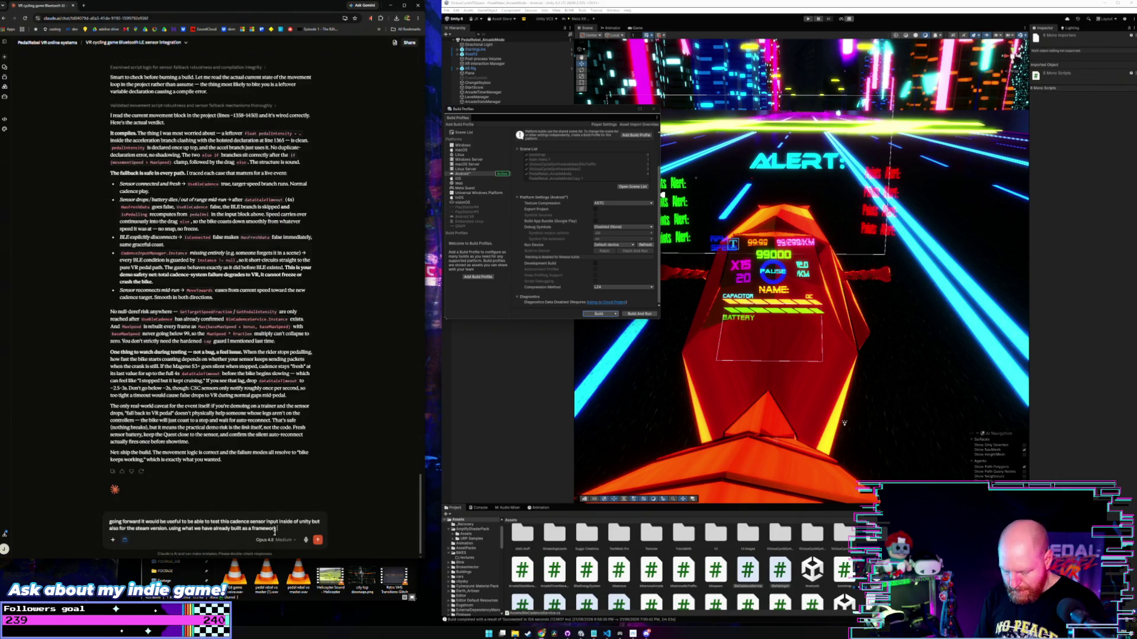
Add 'have included the new scripts in the project' to the Claude draft.
text(have inc)
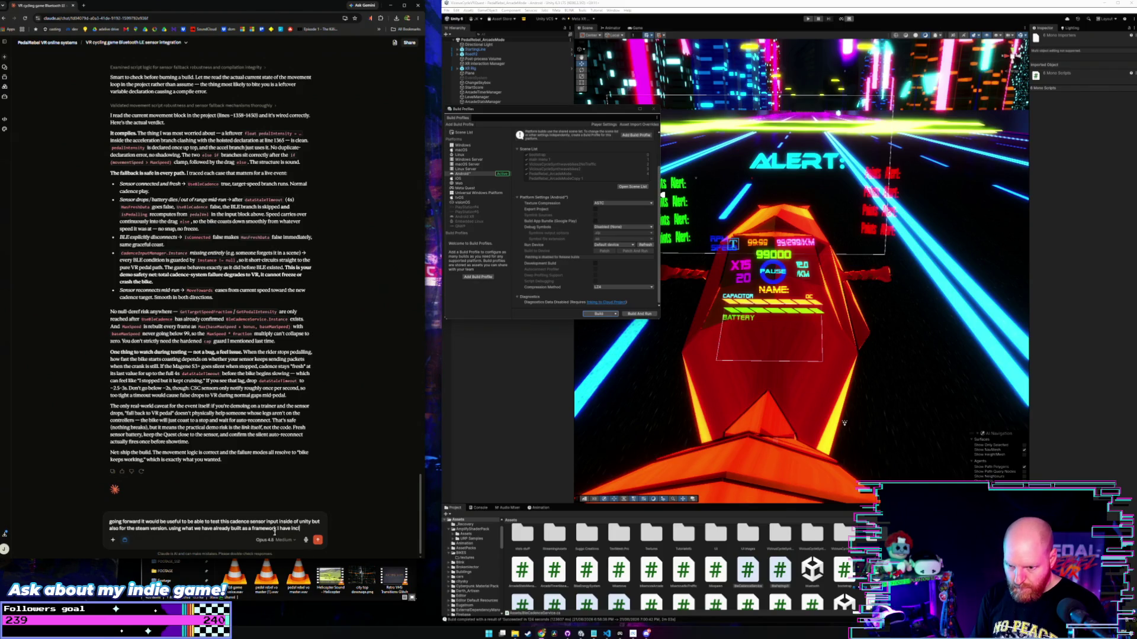
text(luded the new)
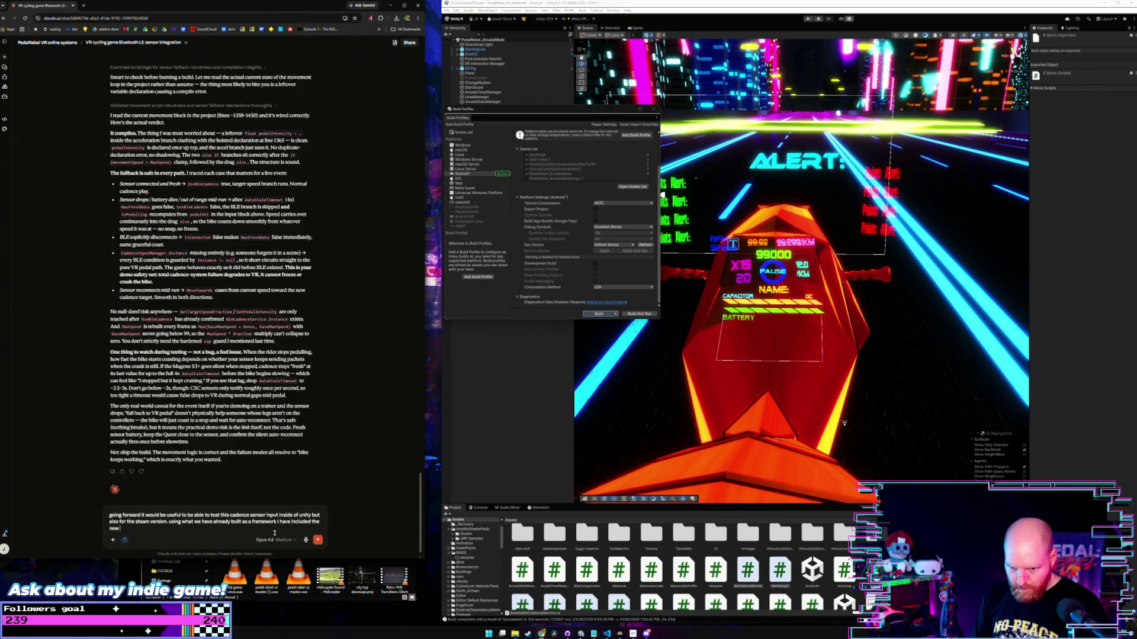
text( scripts in the p)
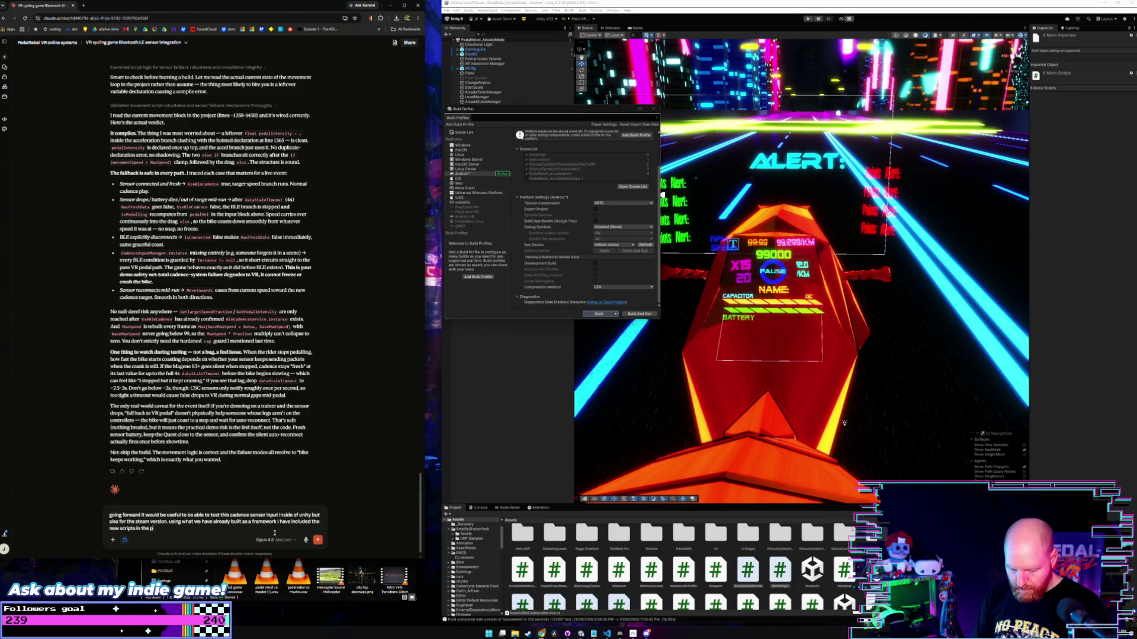
text(roject)
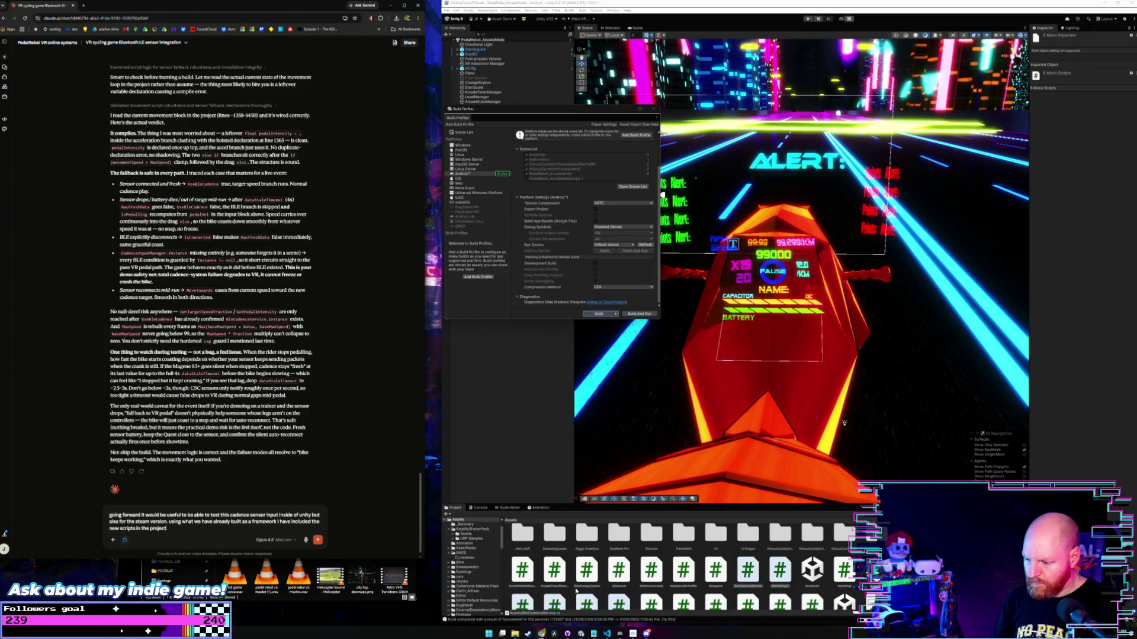
click(620, 633)
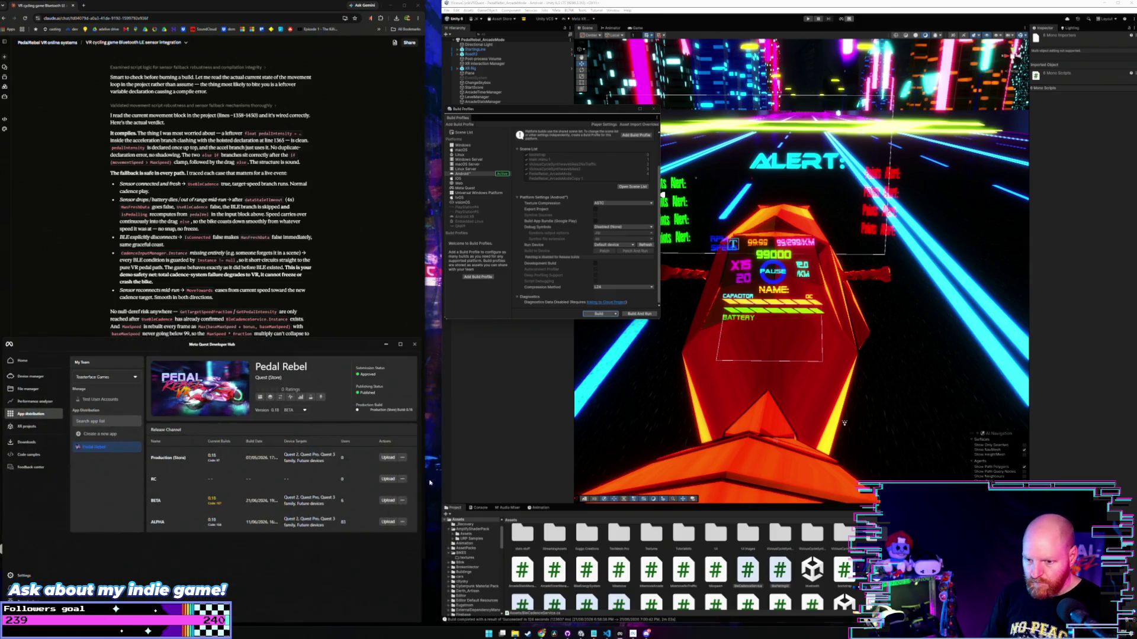
click(398, 344)
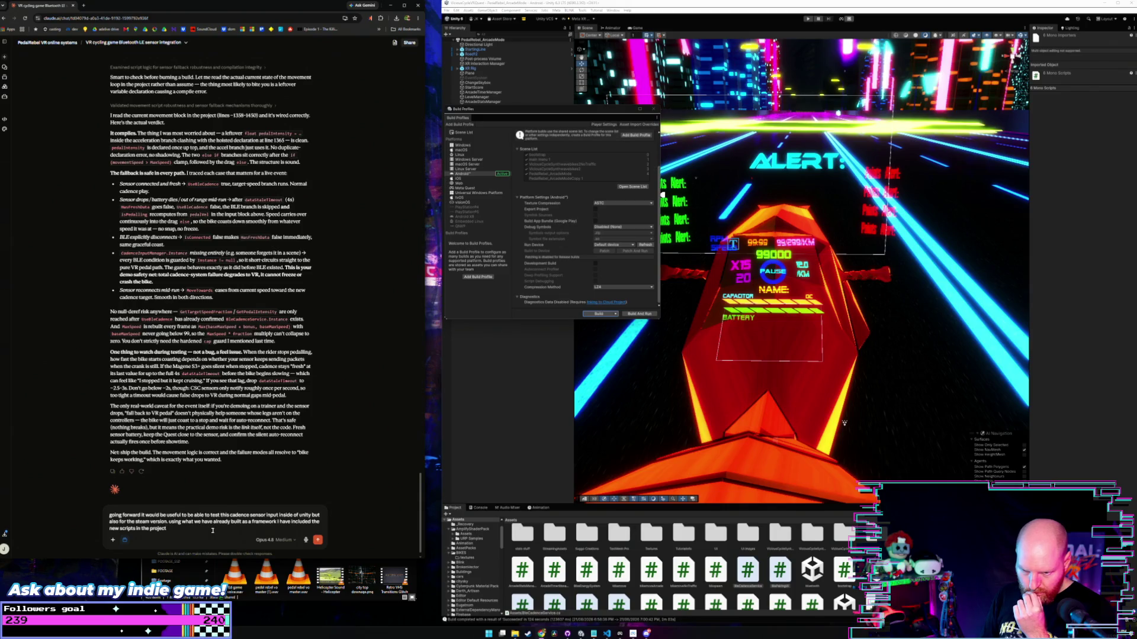
On a new line, ask the easiest way to test on Windows PC and the SteamVR build, then send.
key(shift+Return)
text(lets )
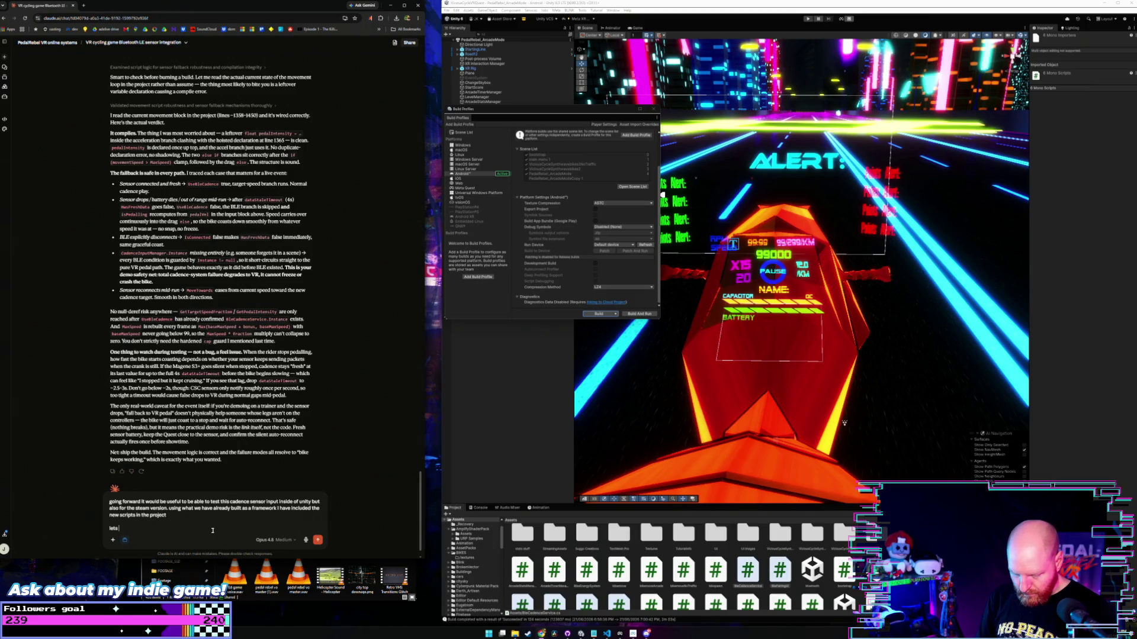
text(dic)
key(BackSpace)
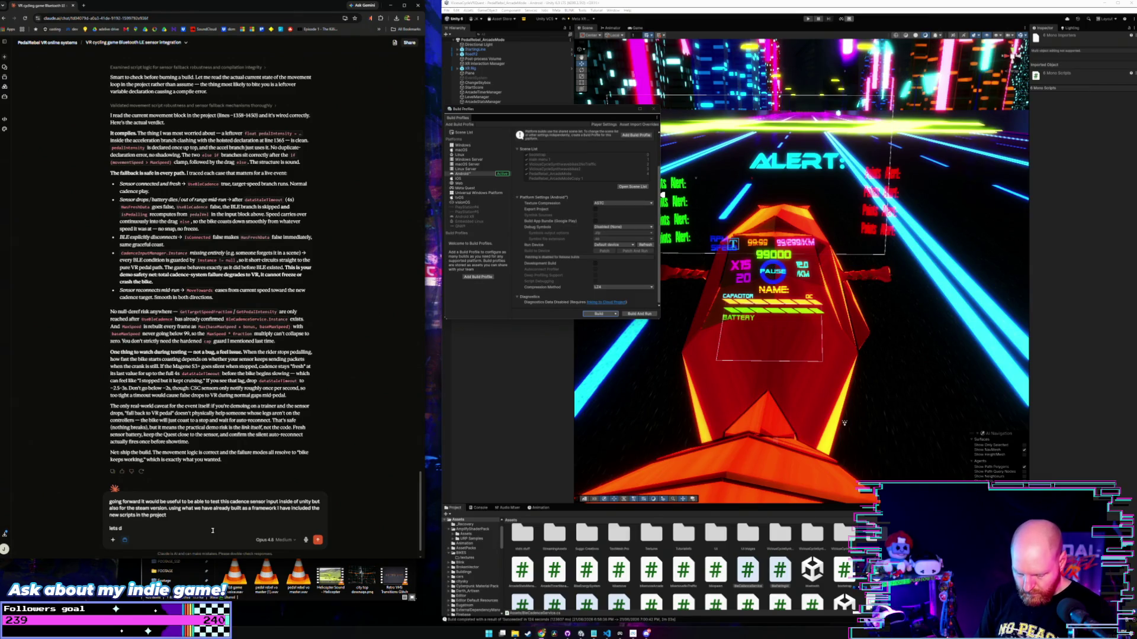
text(scuss a)
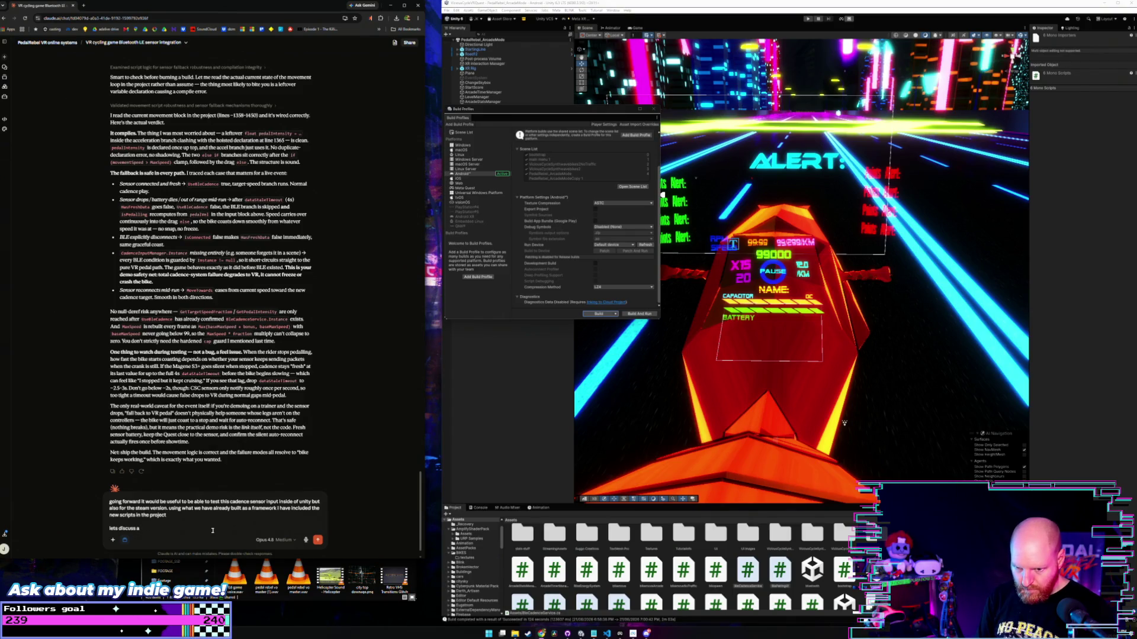
key(BackSpace)
text(the easiest way to get this w)
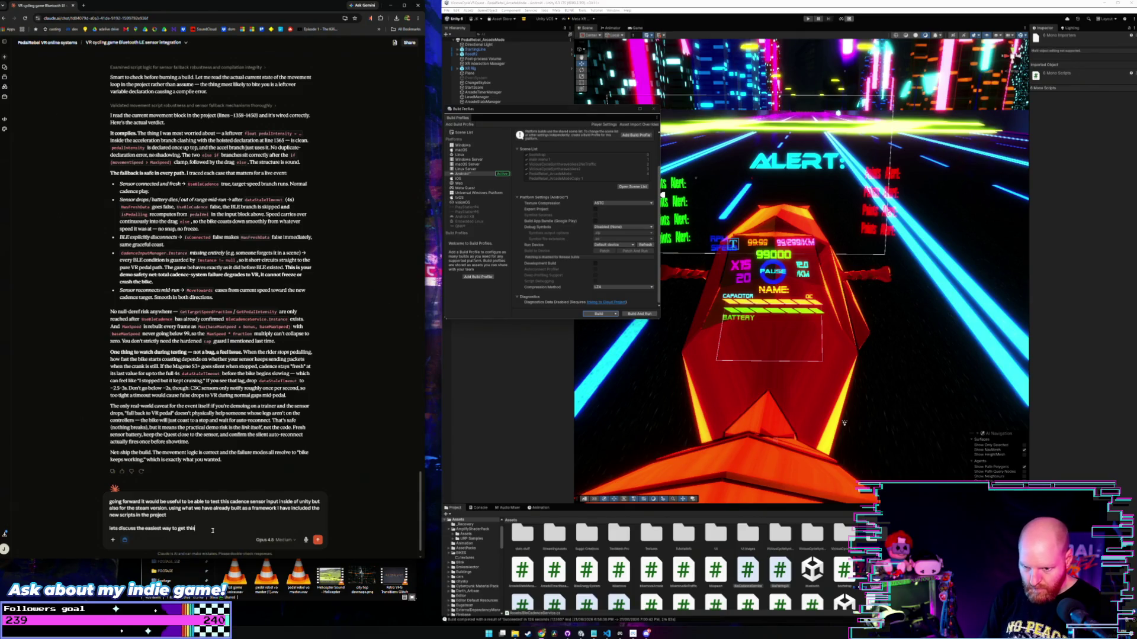
text(orking)
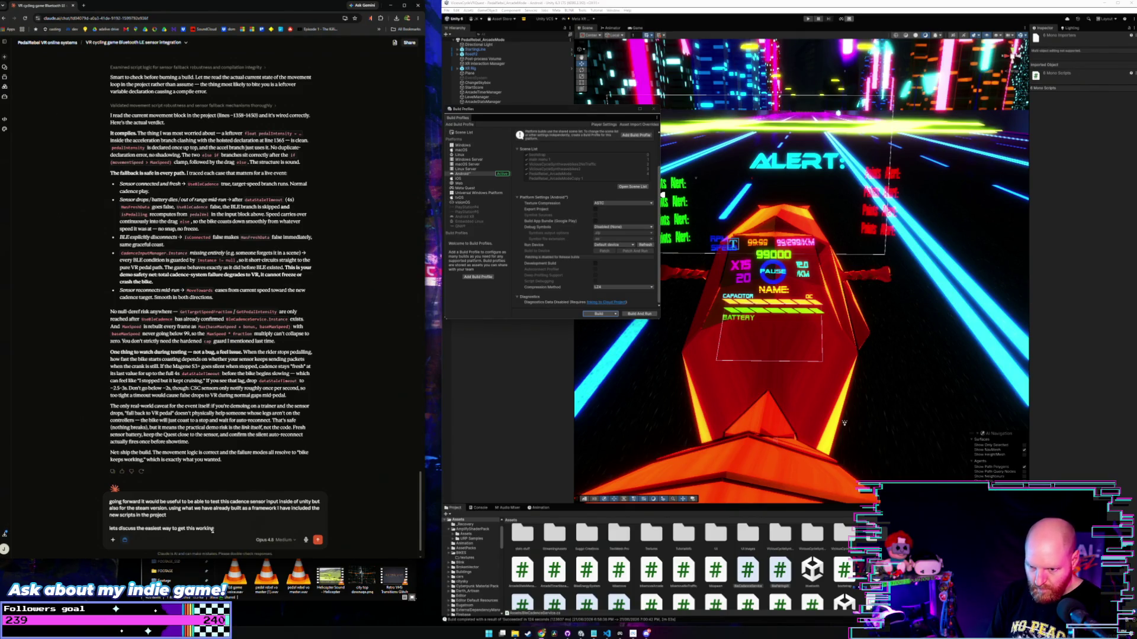
text( to test on )
text(pc)
key(BackSpace)
key(BackSpace)
text(win)
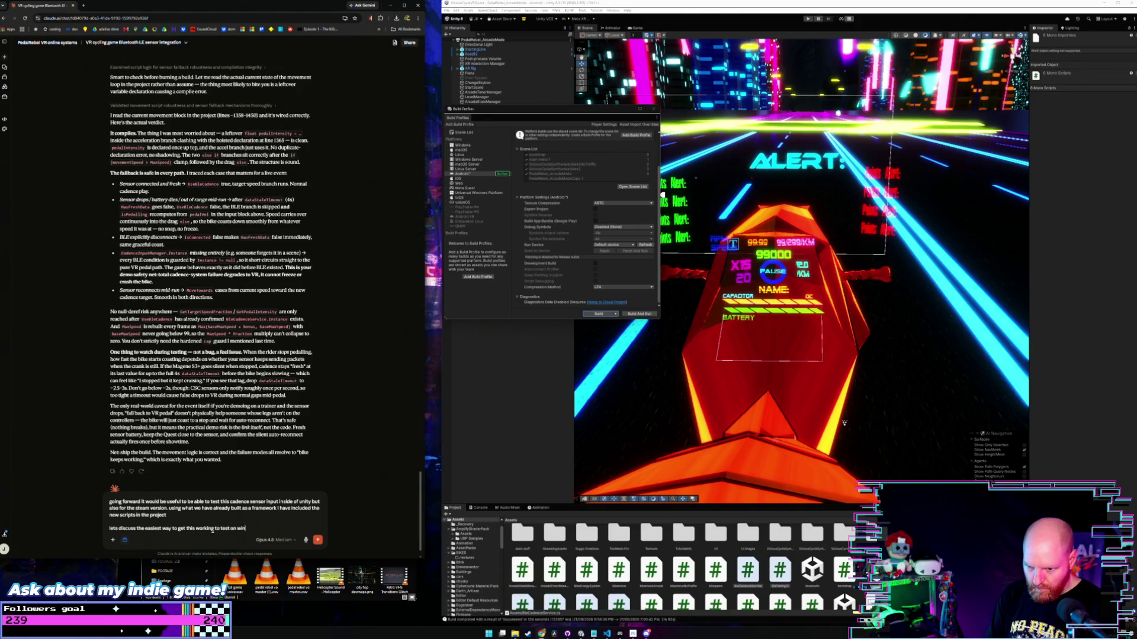
text(dows pc but)
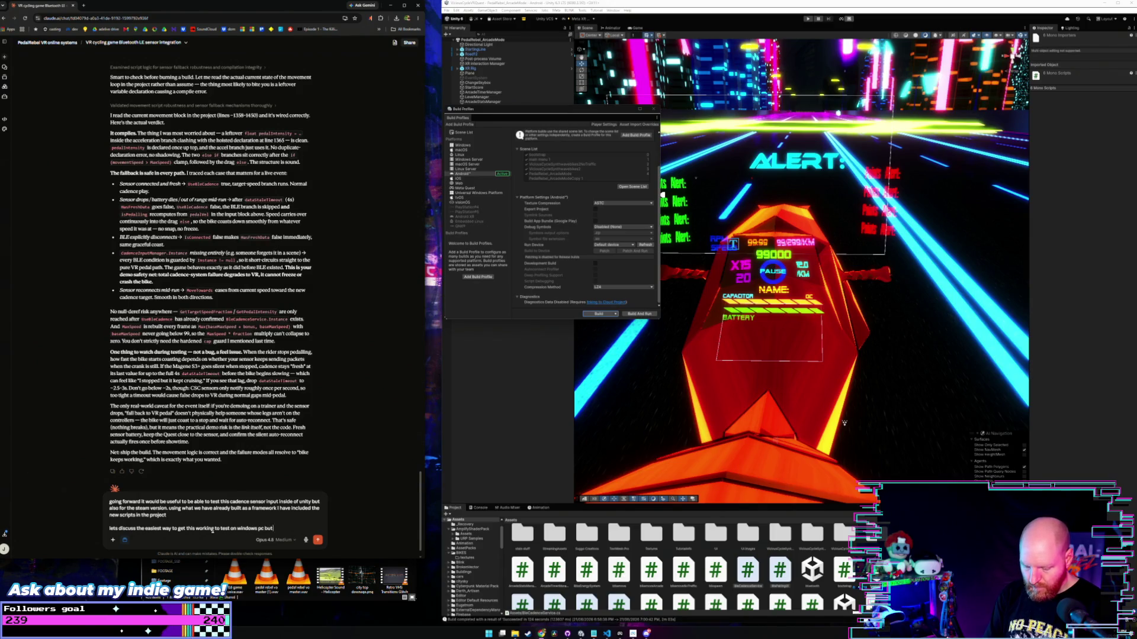
text( also in the ste)
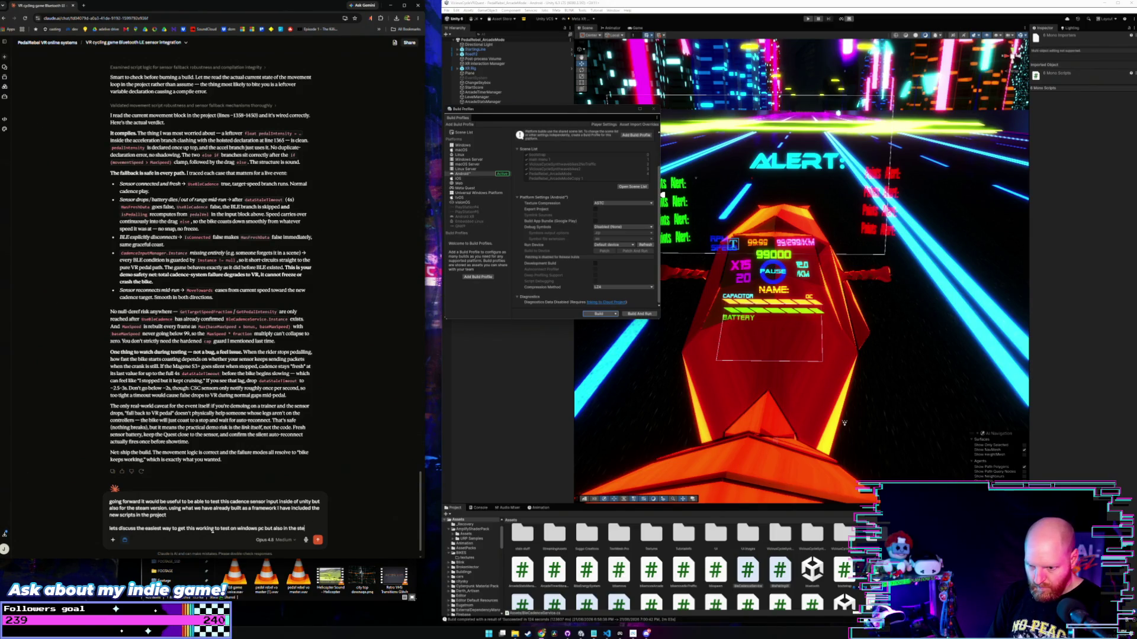
text(am vr build)
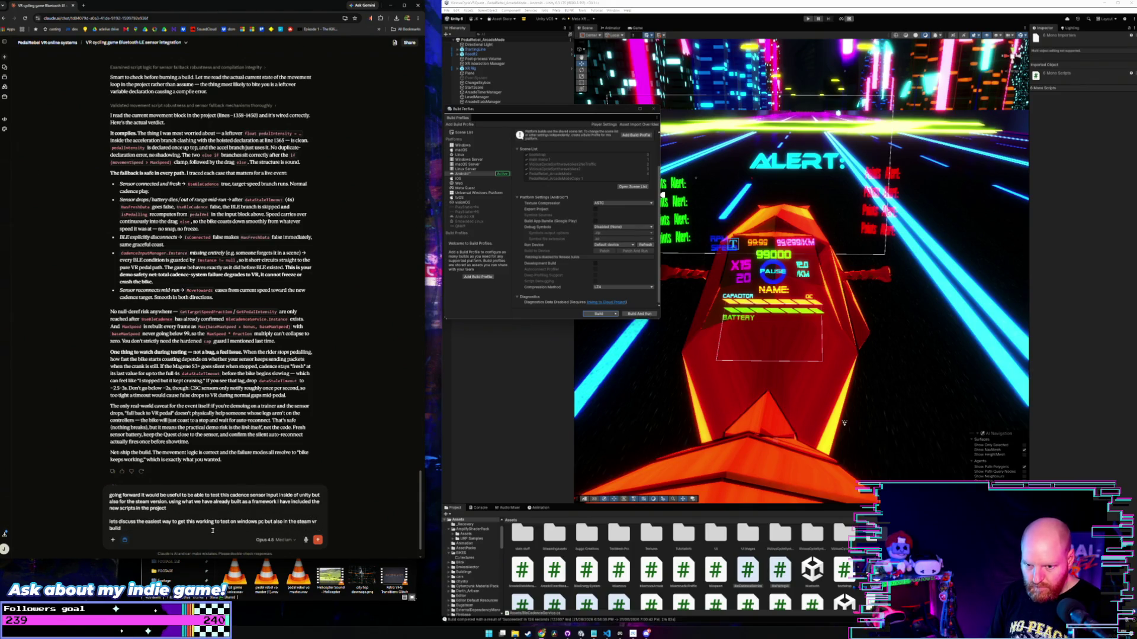
text( as this will be an essential)
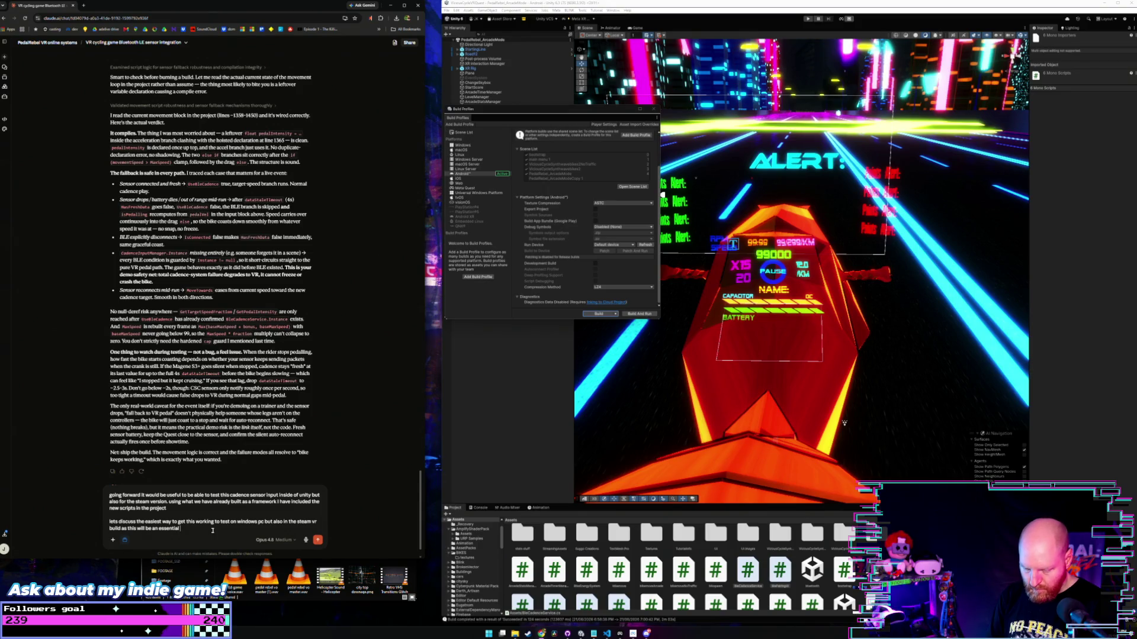
text( feature for p)
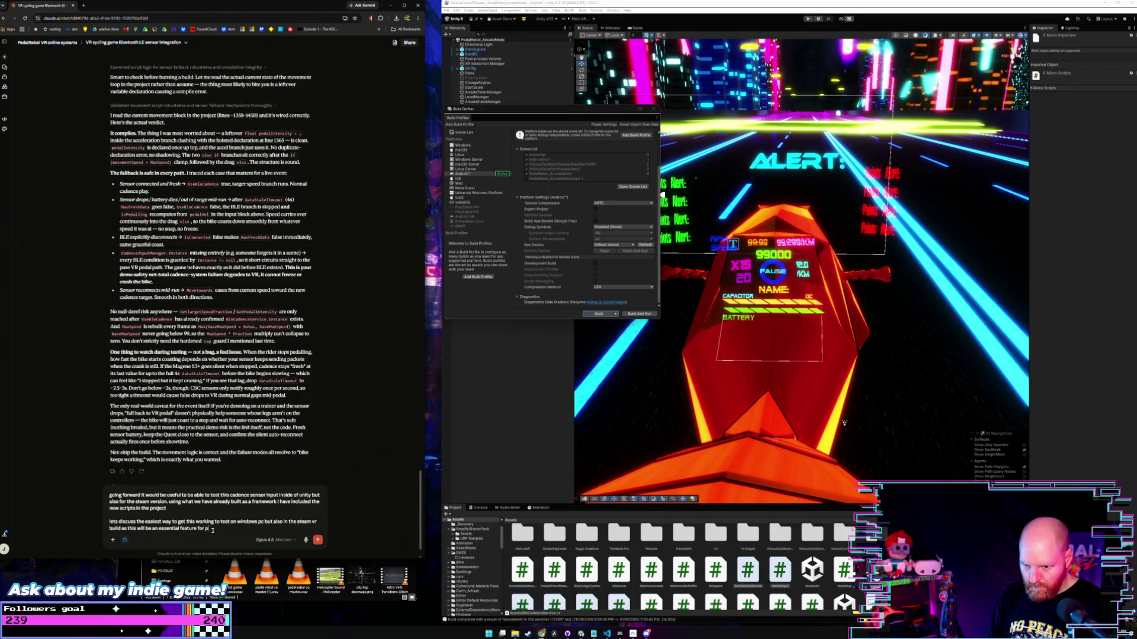
text(eople wanting to)
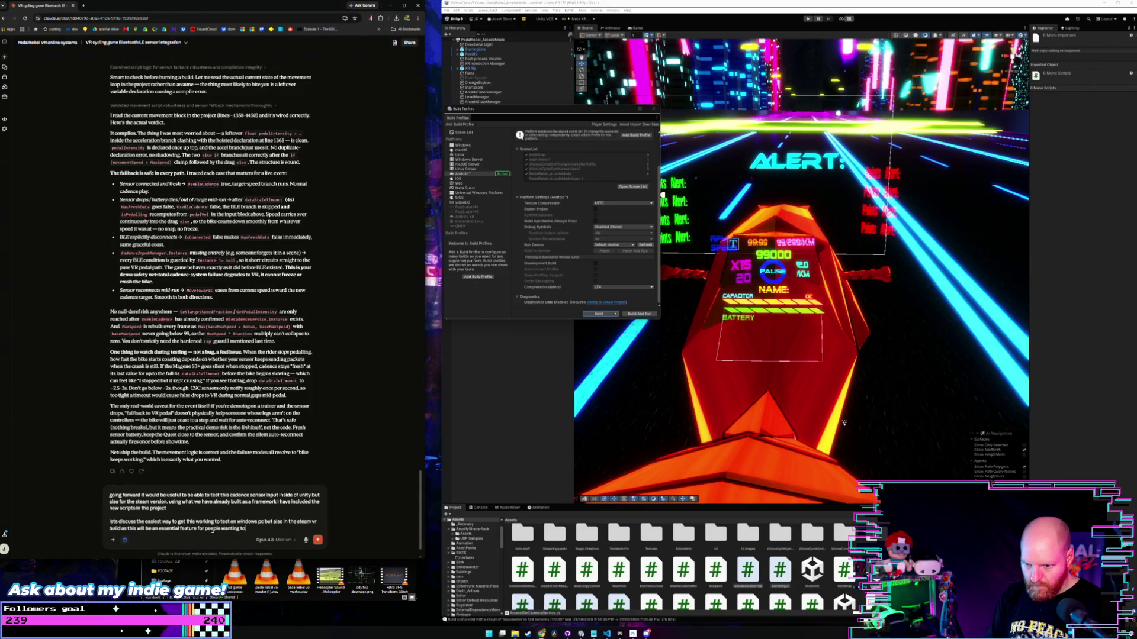
text( play)
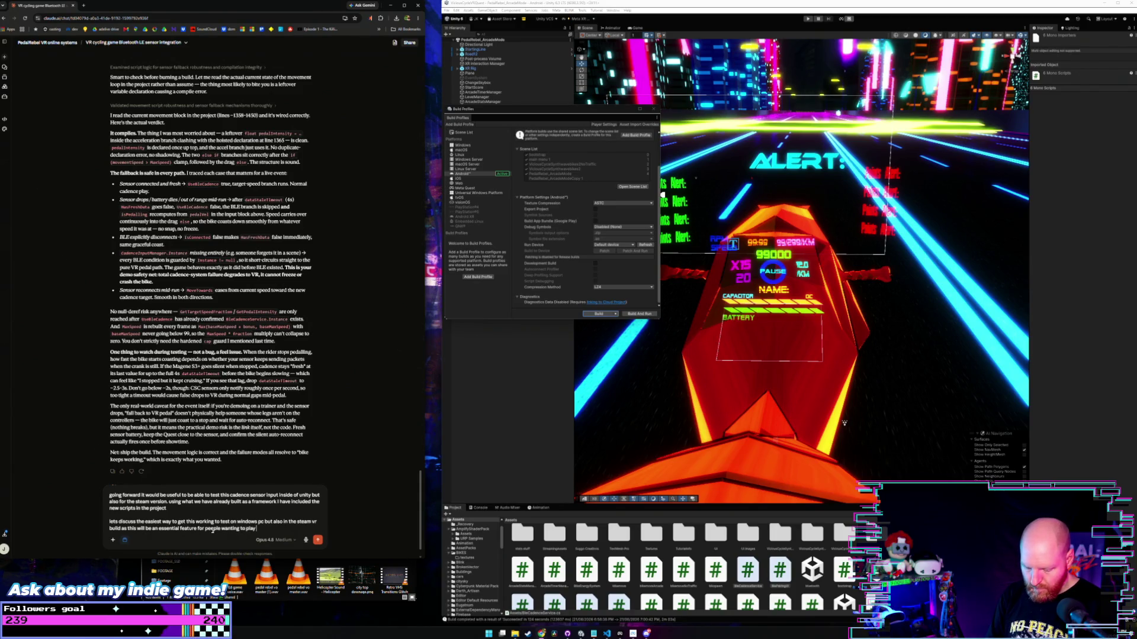
text( pcvr)
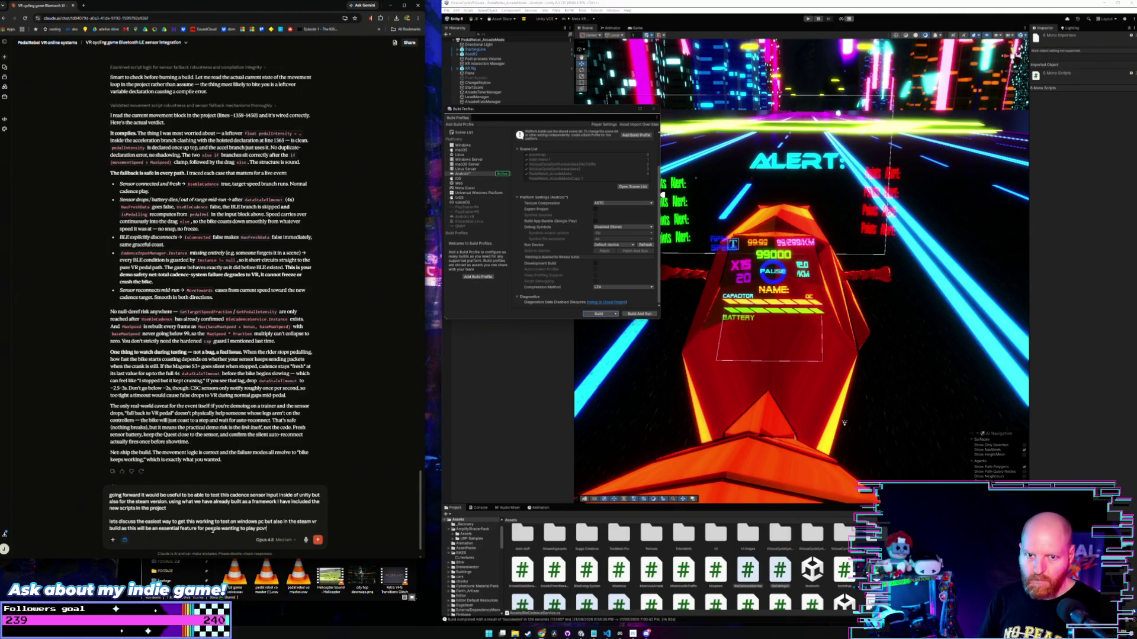
key(Return)
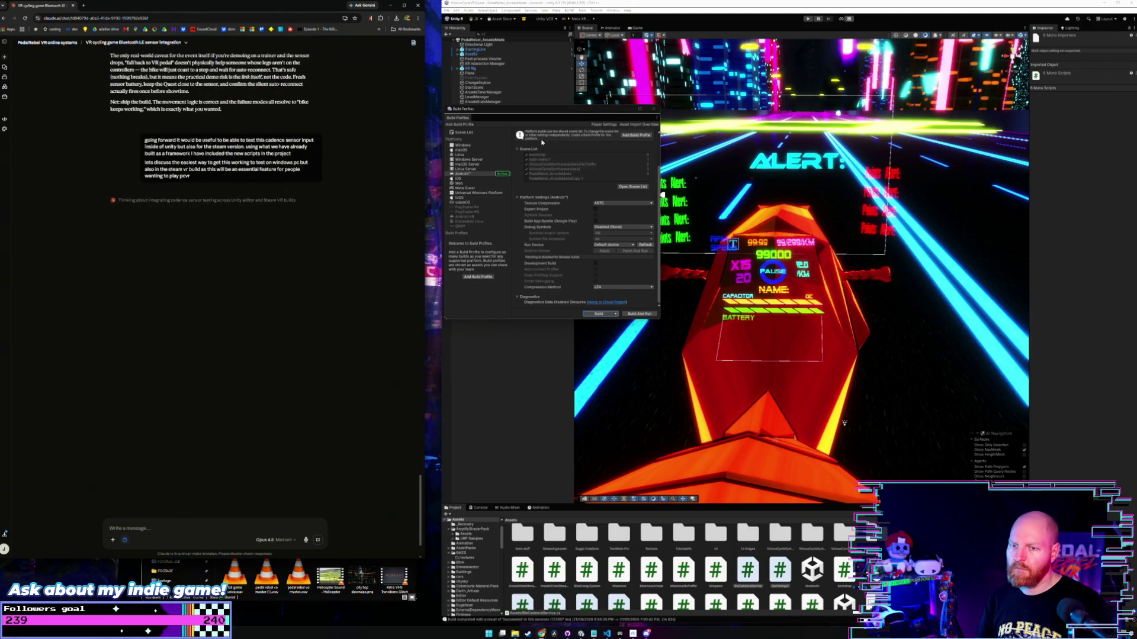
Close Unity's Build Profiles window and bring the Claude chat back to the front.
drag(542, 109, 534, 108)
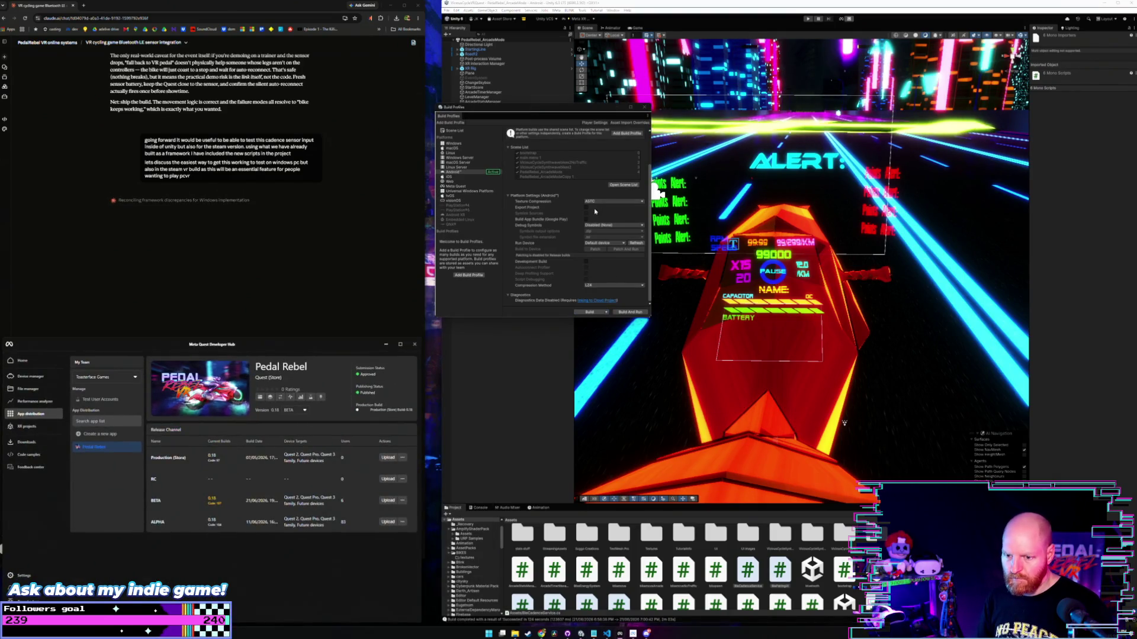
click(645, 108)
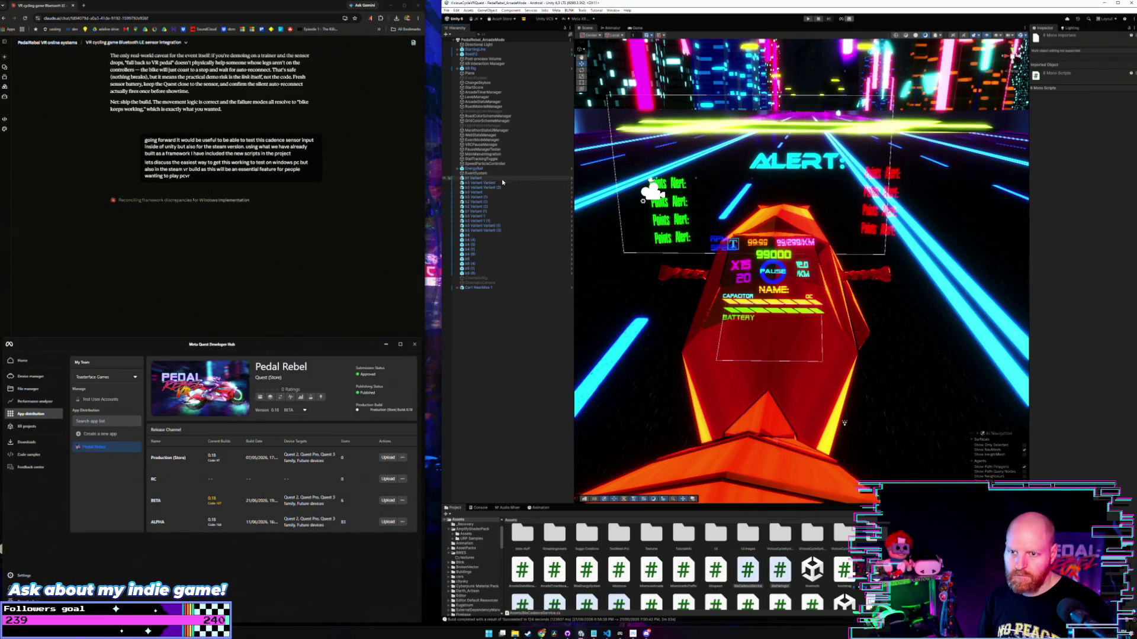
click(417, 277)
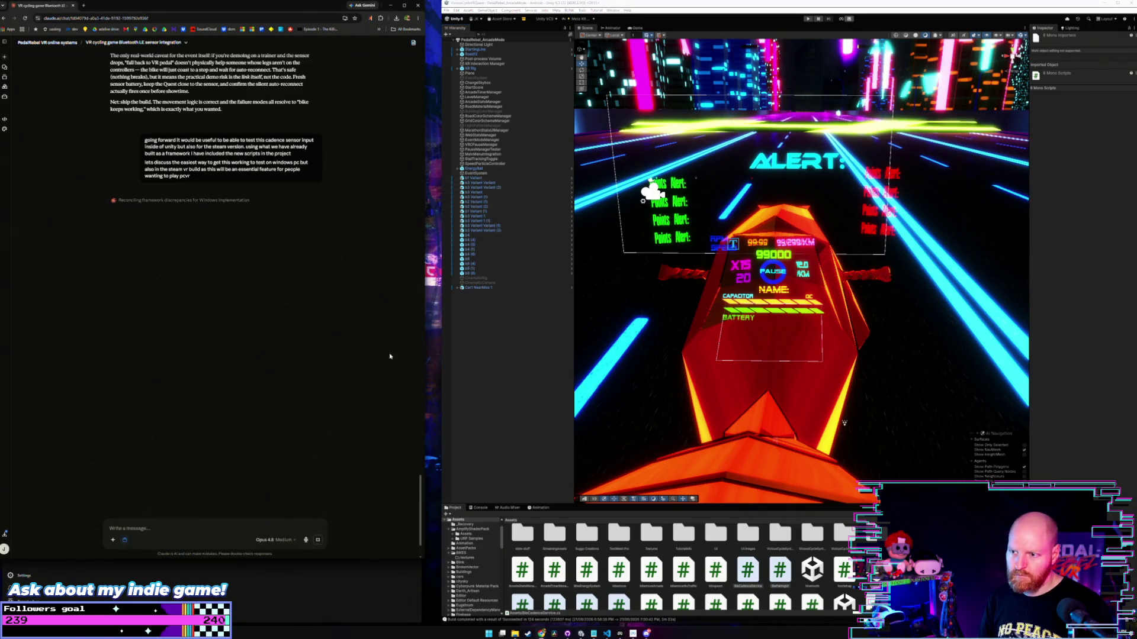
Place the Meta Quest Developer Hub below the chat and shorten the browser to show the release rows.
click(307, 560)
click(283, 564)
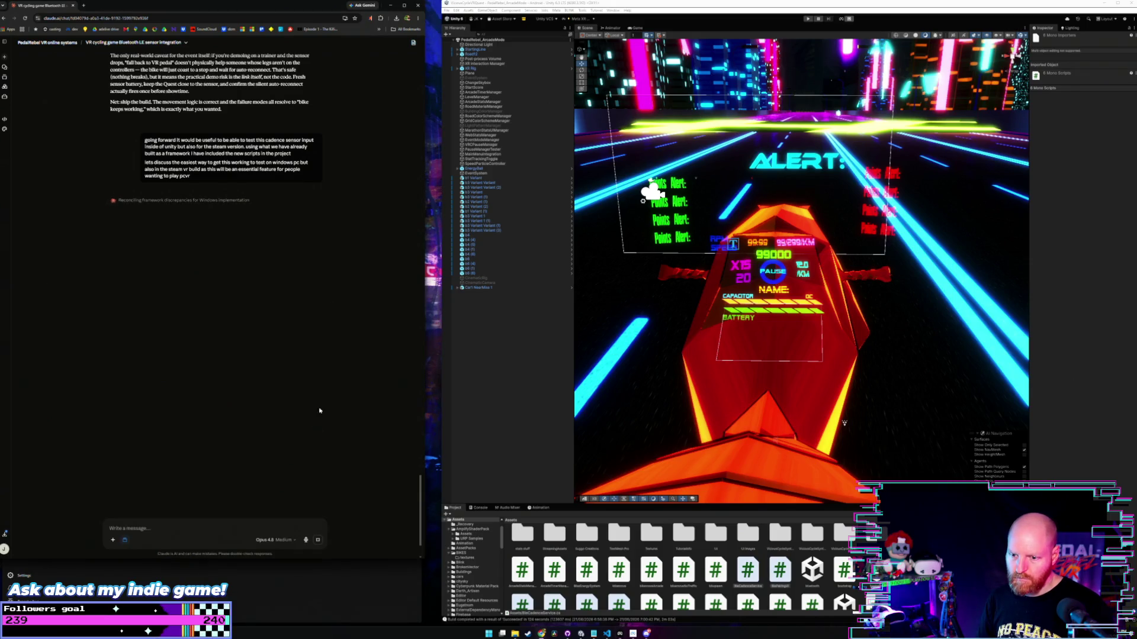
drag(283, 564, 315, 348)
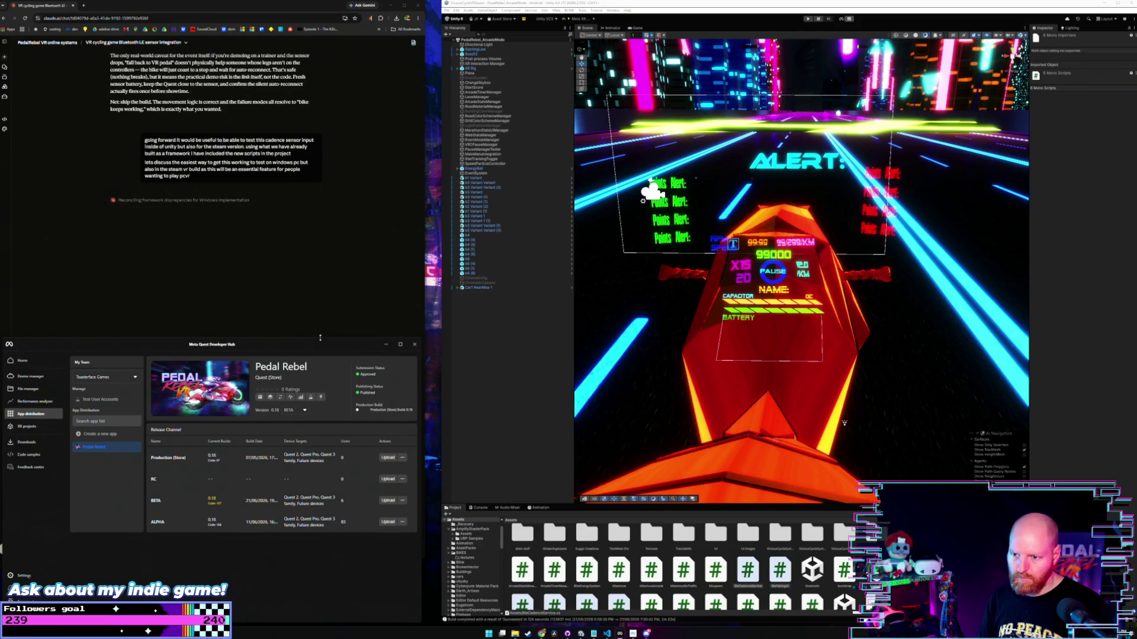
drag(320, 338, 319, 390)
click(314, 379)
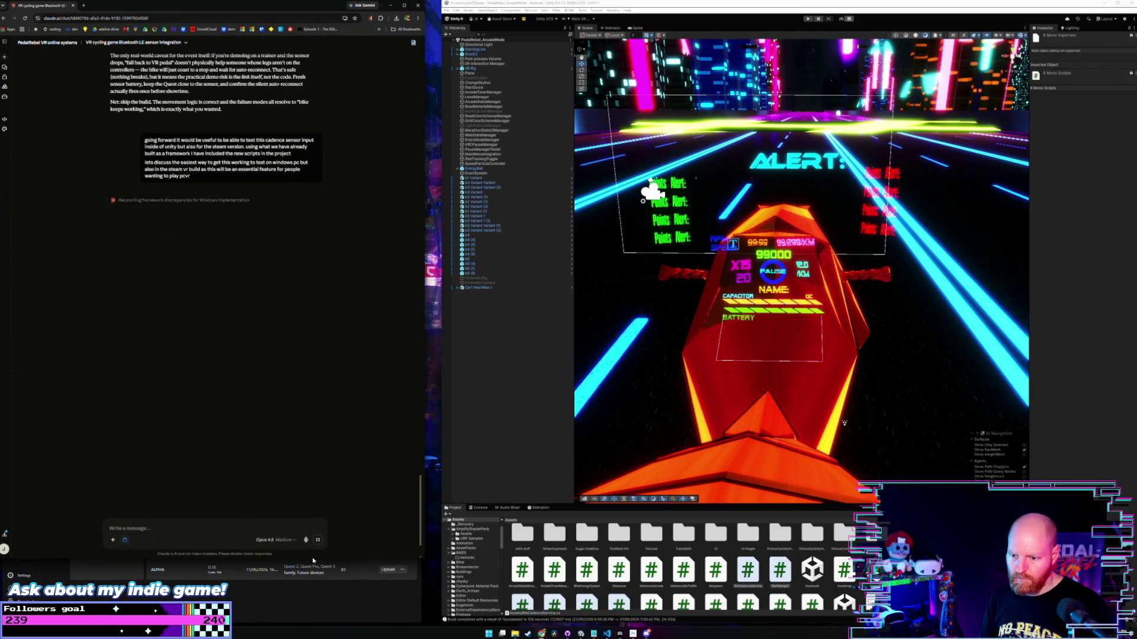
drag(312, 560, 319, 533)
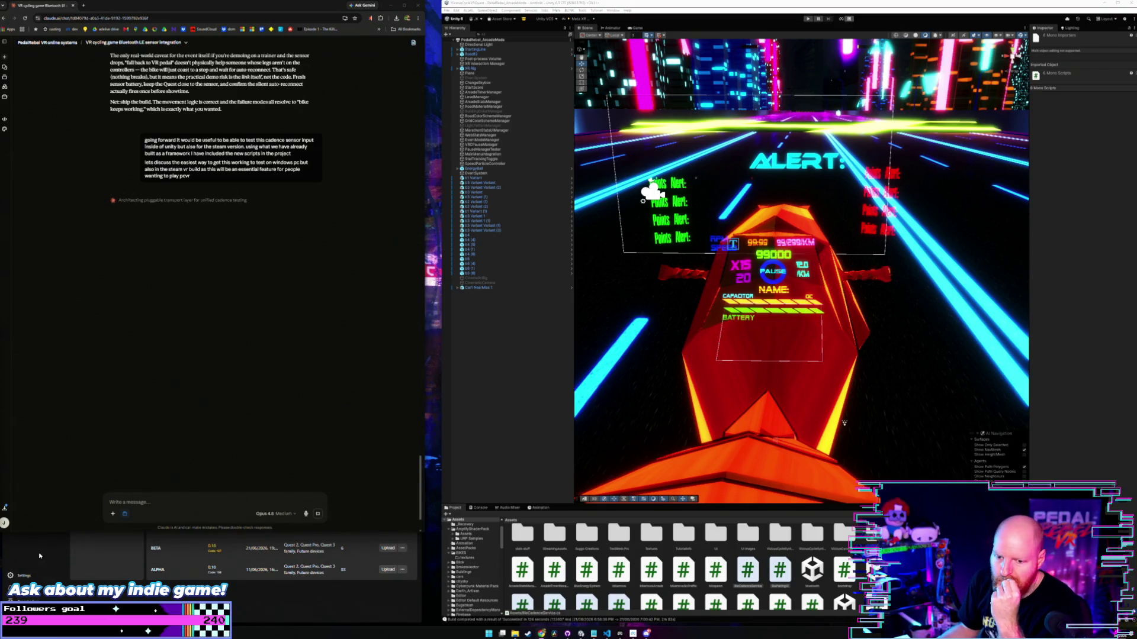
click(40, 556)
click(74, 347)
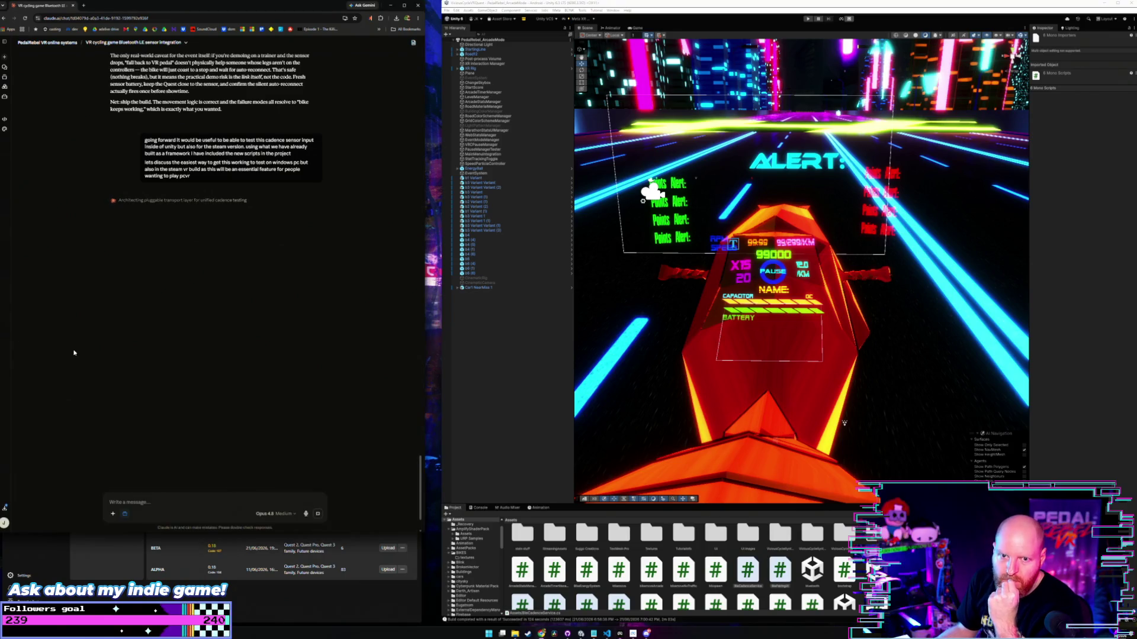